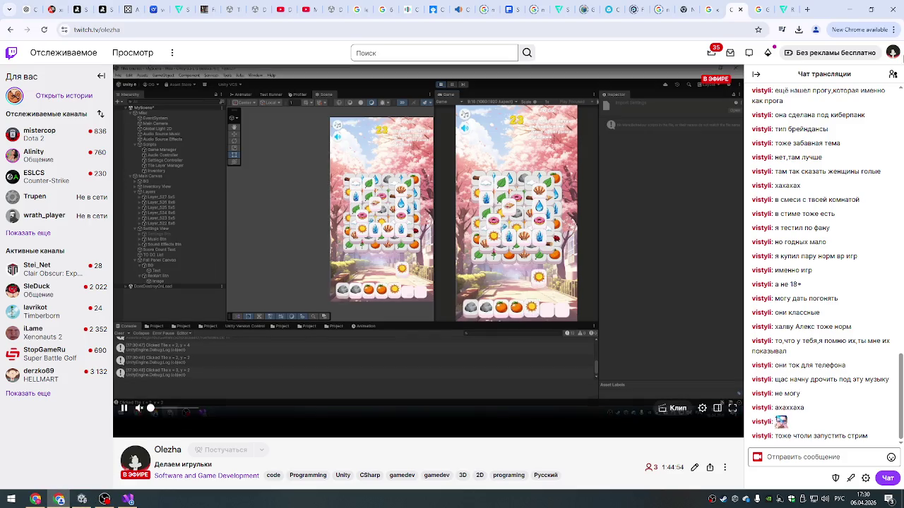
# - Search Google for 'arena ai', open the Arena AI site and accept its cookies
pyautogui.hotkey('ctrl', 't')
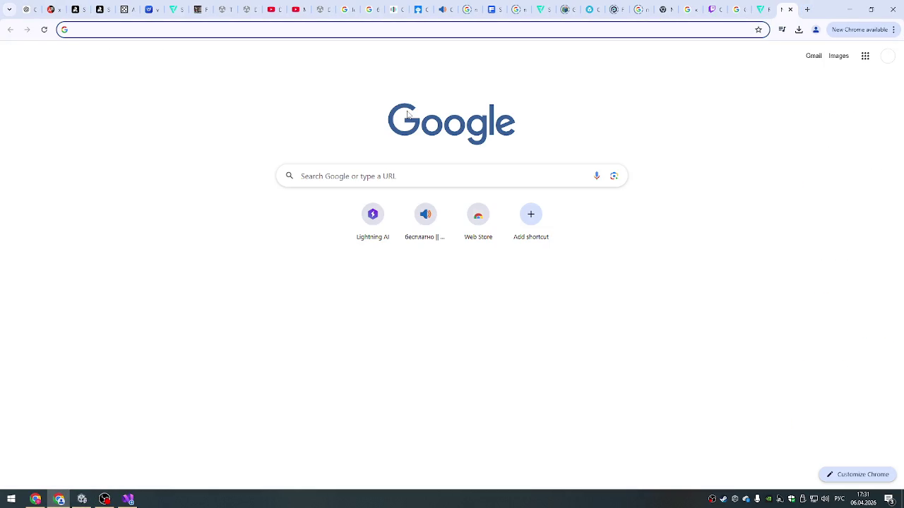
pyautogui.write('are')
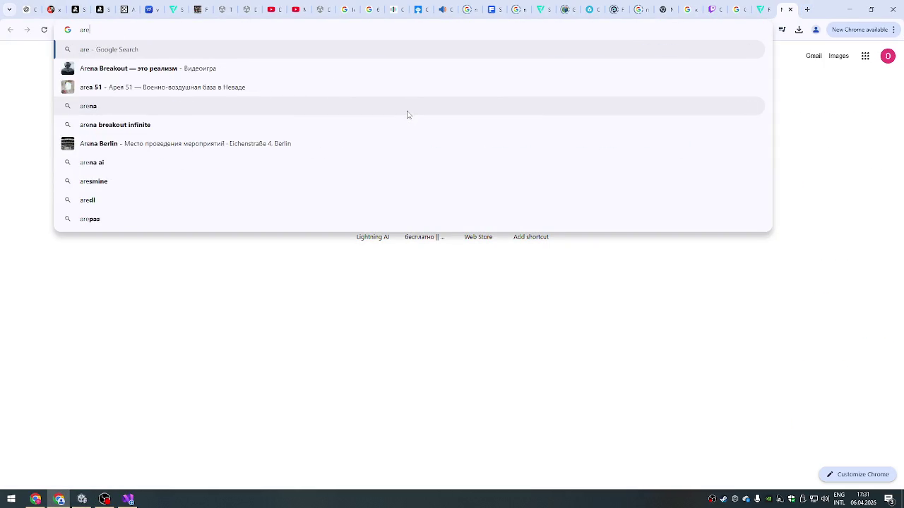
pyautogui.write('na ai')
pyautogui.press('Return')
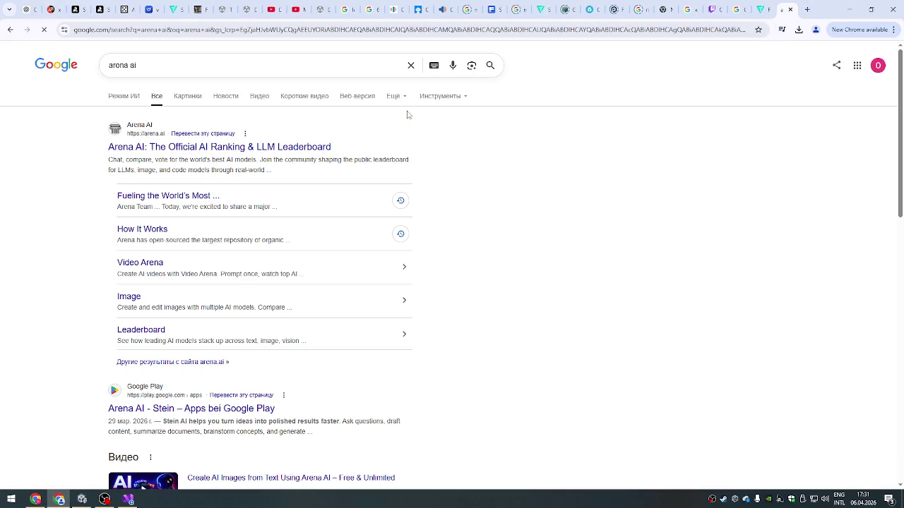
pyautogui.click(203, 147)
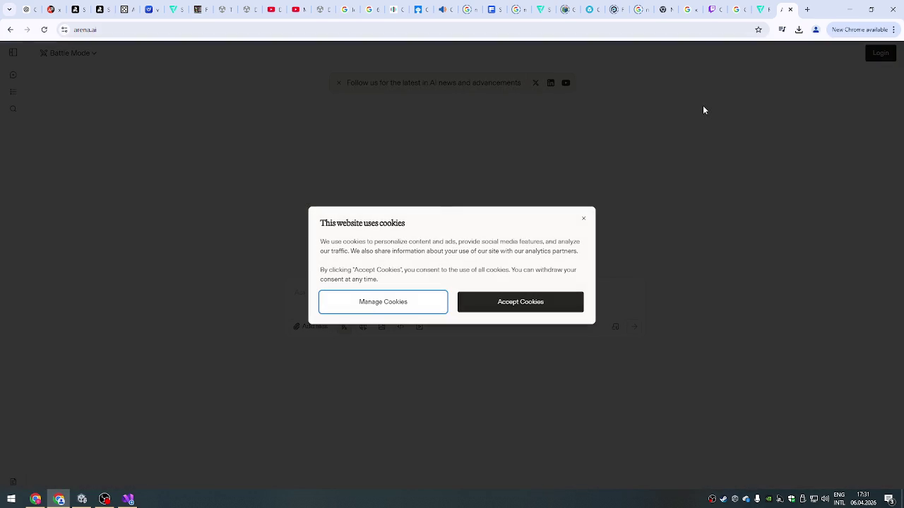
pyautogui.click(522, 306)
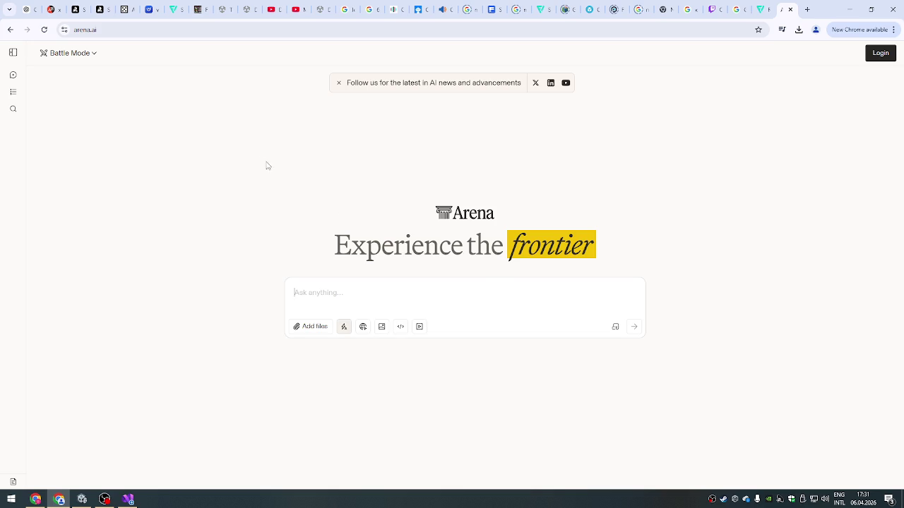
# - Sign in to Arena with the Google account and expand the chat history sidebar
pyautogui.click(14, 53)
pyautogui.click(880, 53)
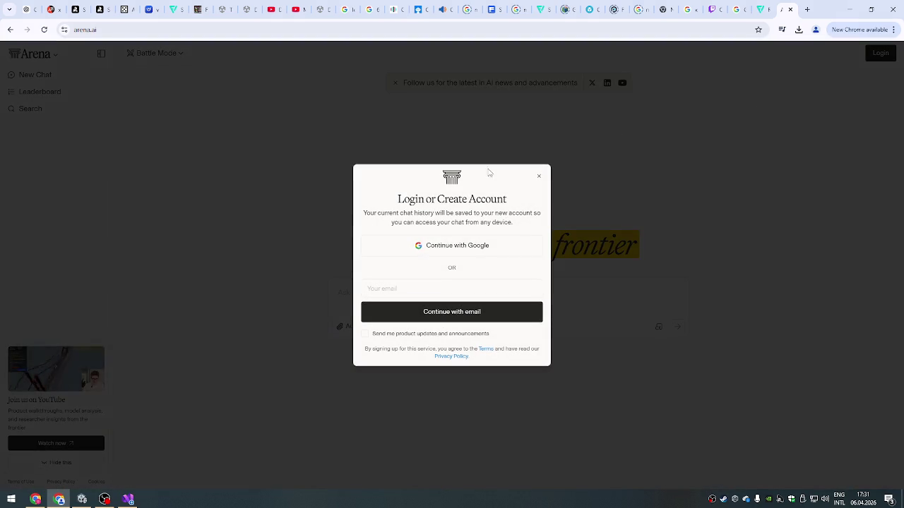
pyautogui.click(445, 246)
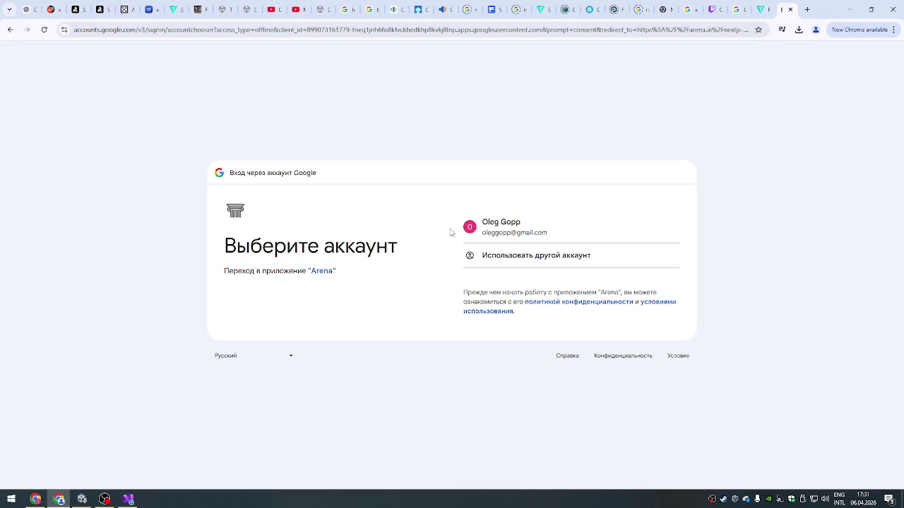
pyautogui.click(508, 238)
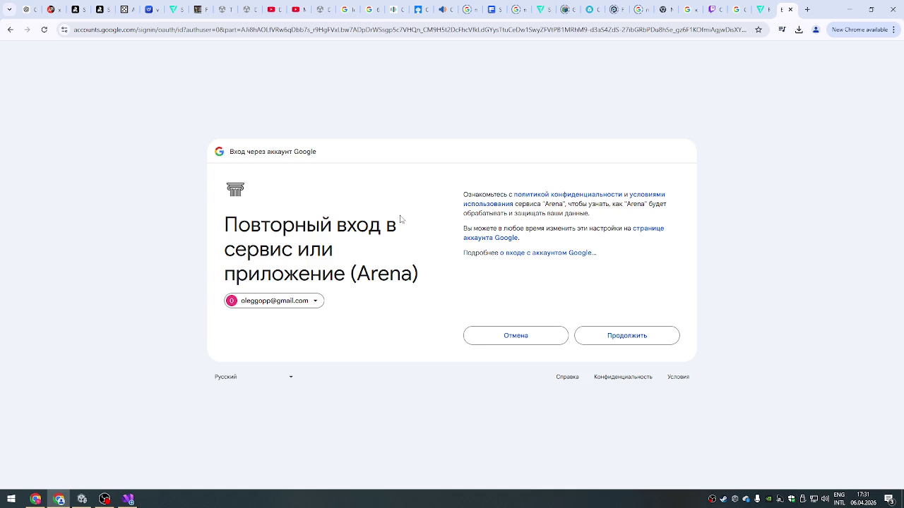
pyautogui.click(621, 337)
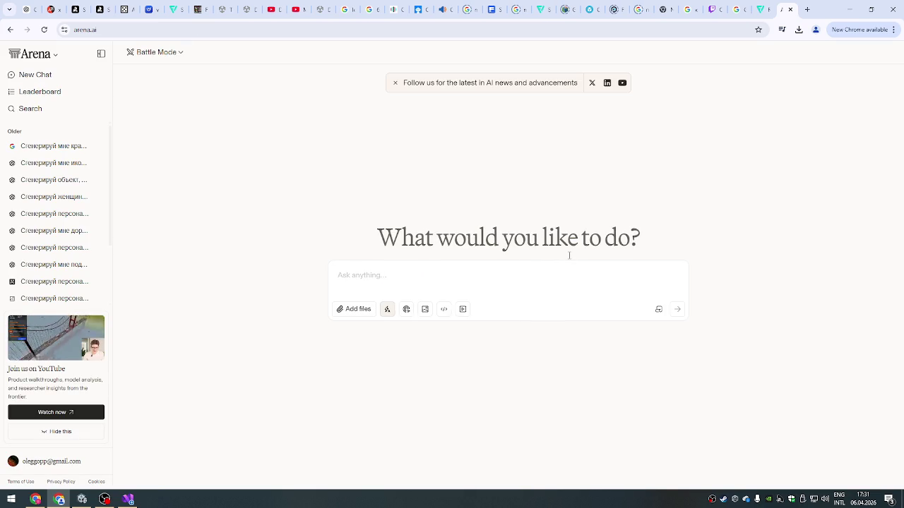
# - Open the earlier Arena chat with the generated iron ore vector image
pyautogui.scroll(-1, 54, 199)
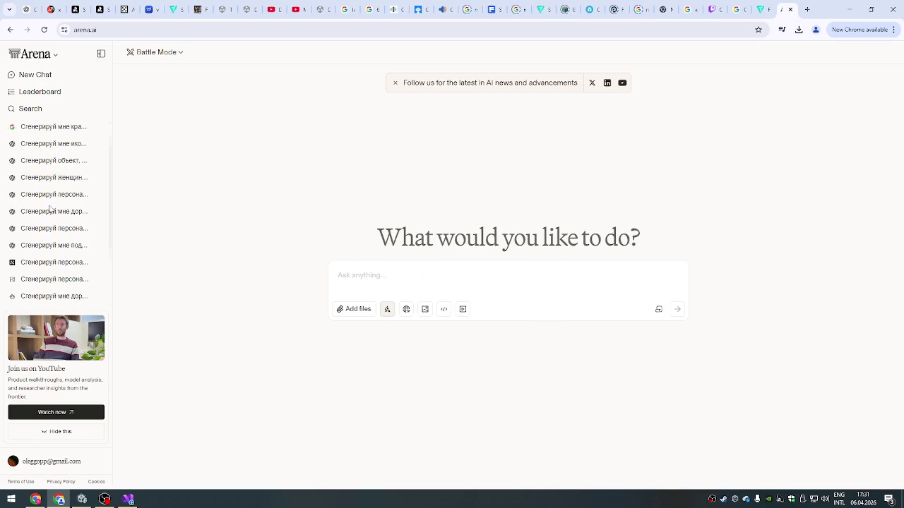
pyautogui.scroll(1, 55, 184)
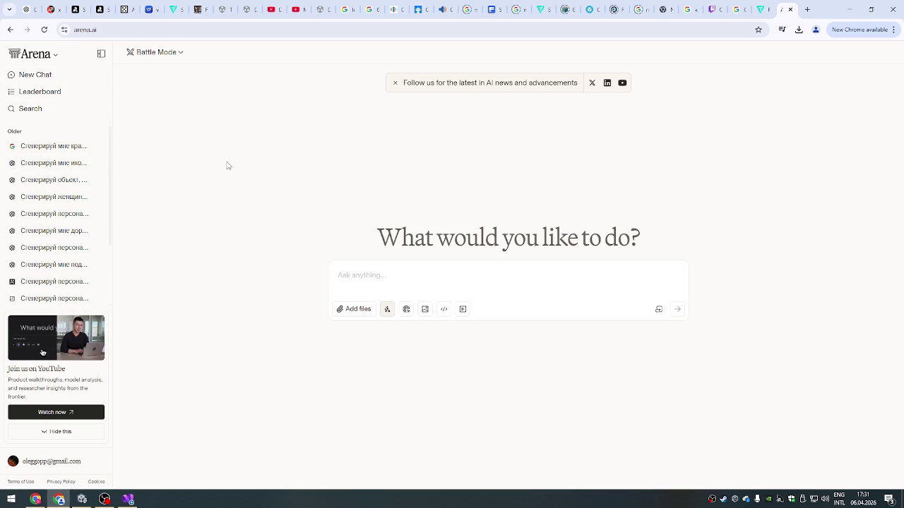
pyautogui.click(109, 113)
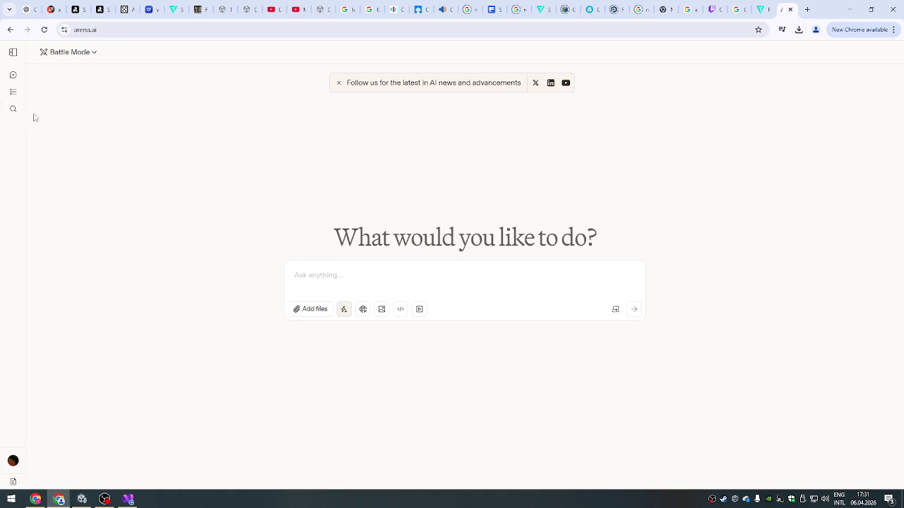
pyautogui.click(12, 52)
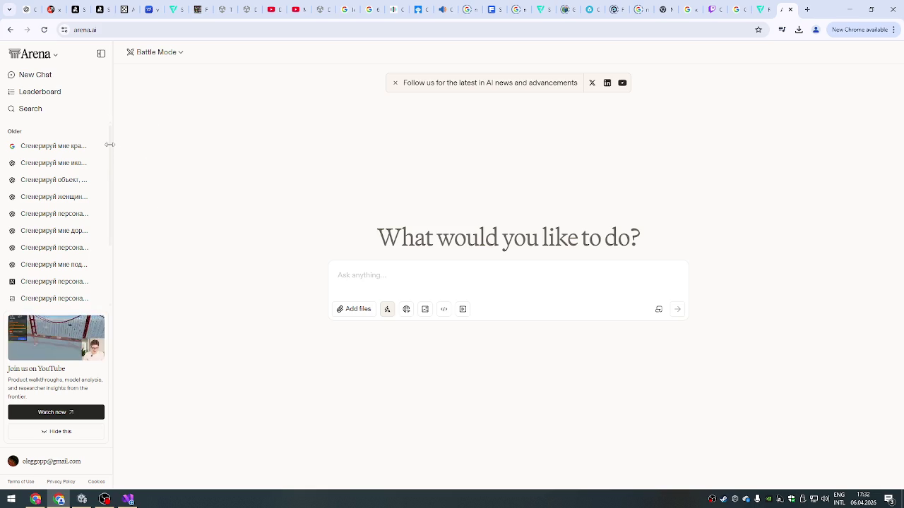
pyautogui.click(63, 154)
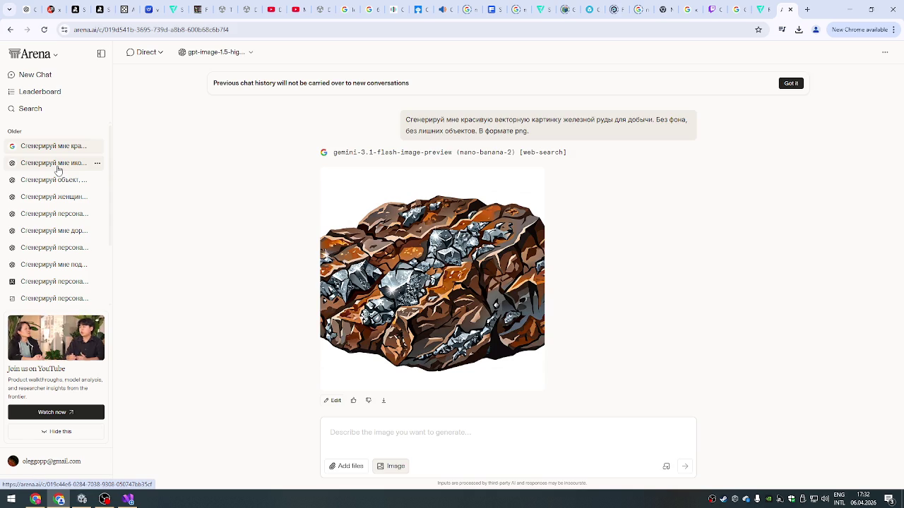
# - Open the chat of cartoon object images from the sidebar history
pyautogui.click(58, 168)
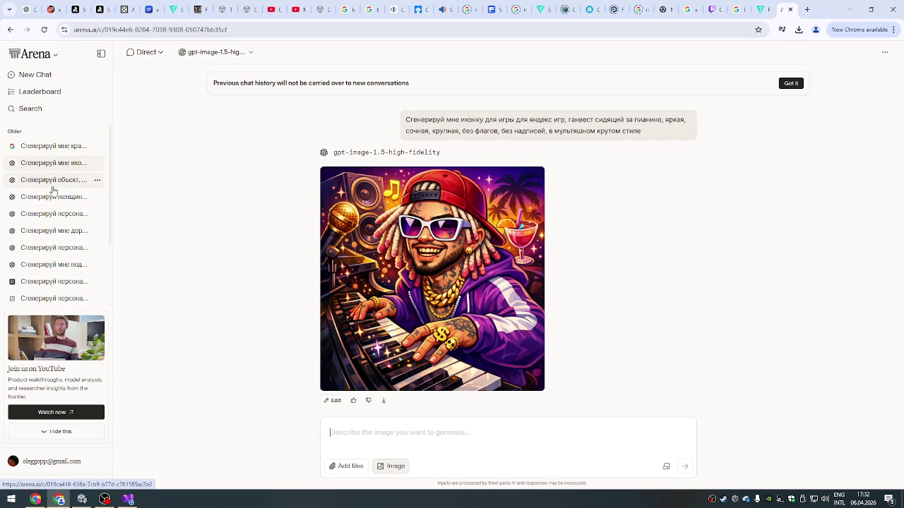
pyautogui.click(52, 180)
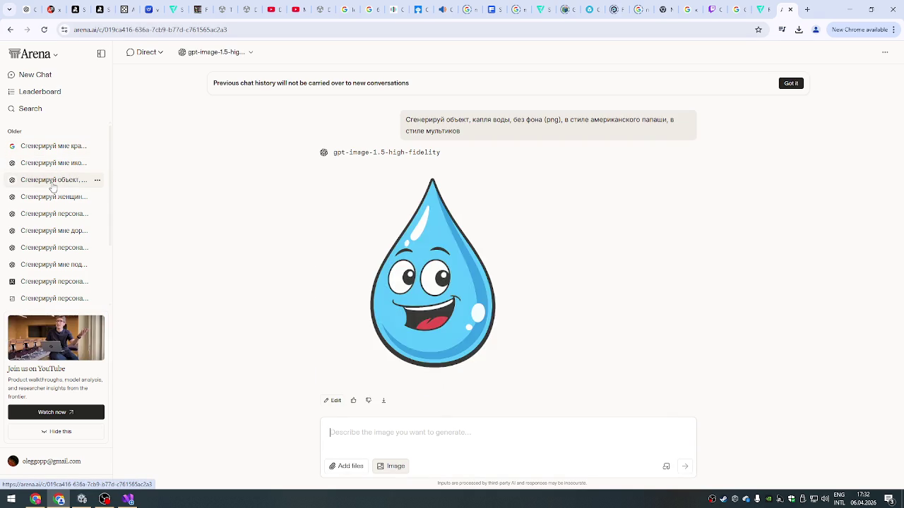
pyautogui.rightClick(354, 205)
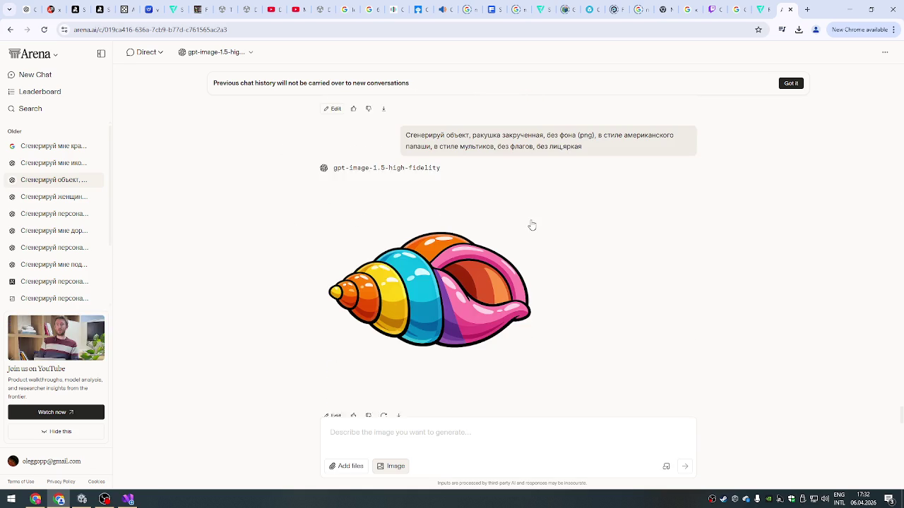
# - Look over the drop, shell, daisy, ladybug, diamond and crystal images, then select the shell prompt
pyautogui.scroll(10, 532, 225)
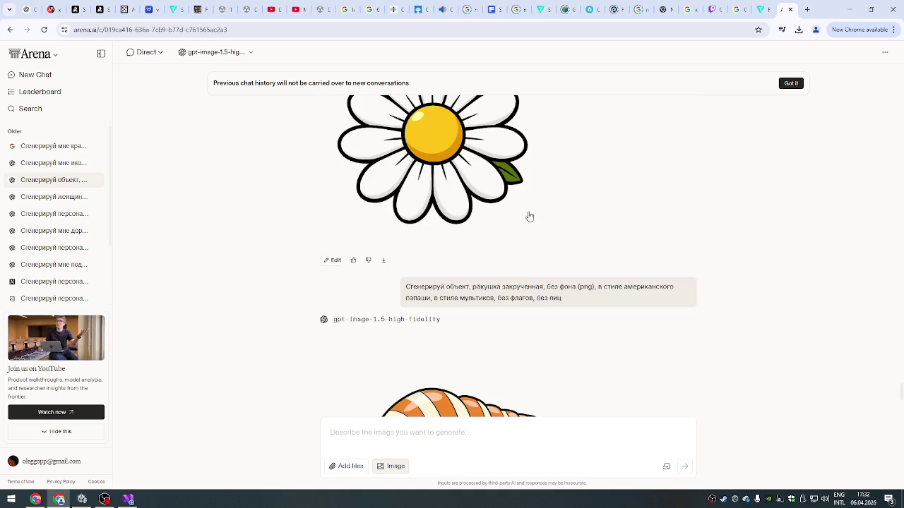
pyautogui.scroll(8, 529, 215)
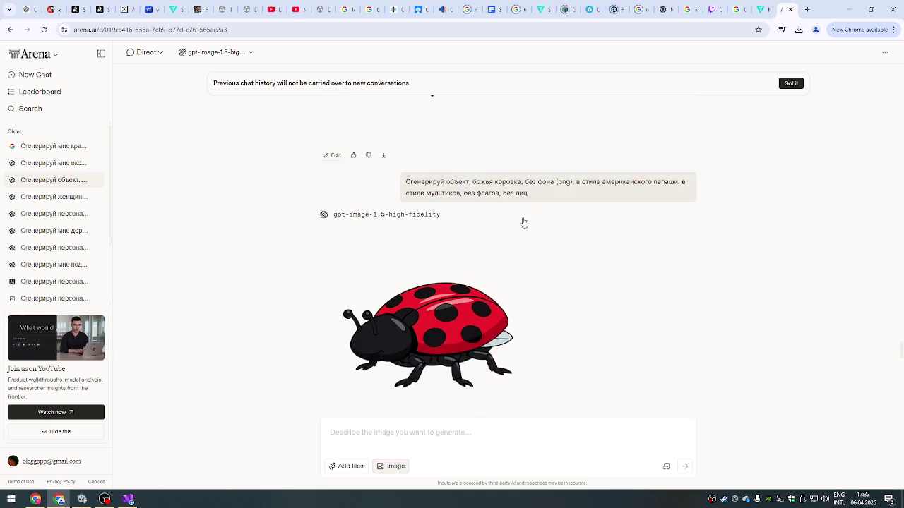
pyautogui.scroll(3, 524, 222)
pyautogui.scroll(3, 523, 223)
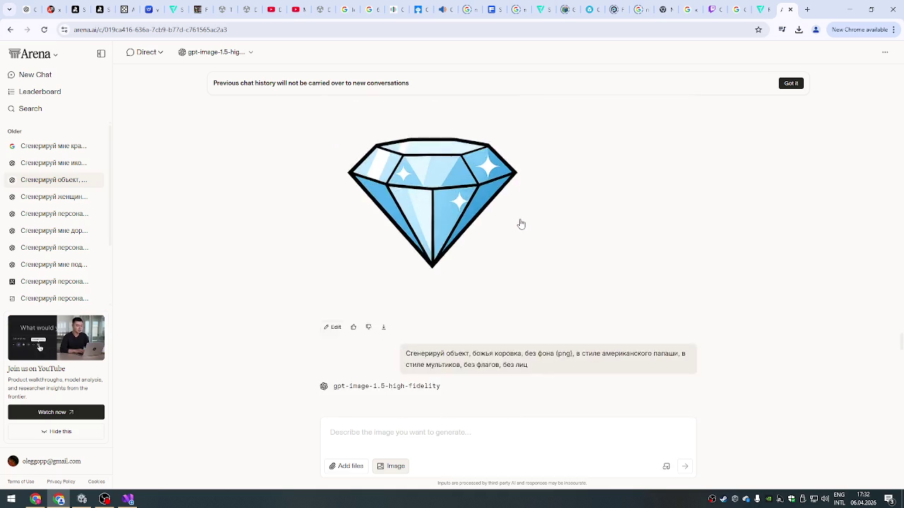
pyautogui.scroll(5, 521, 224)
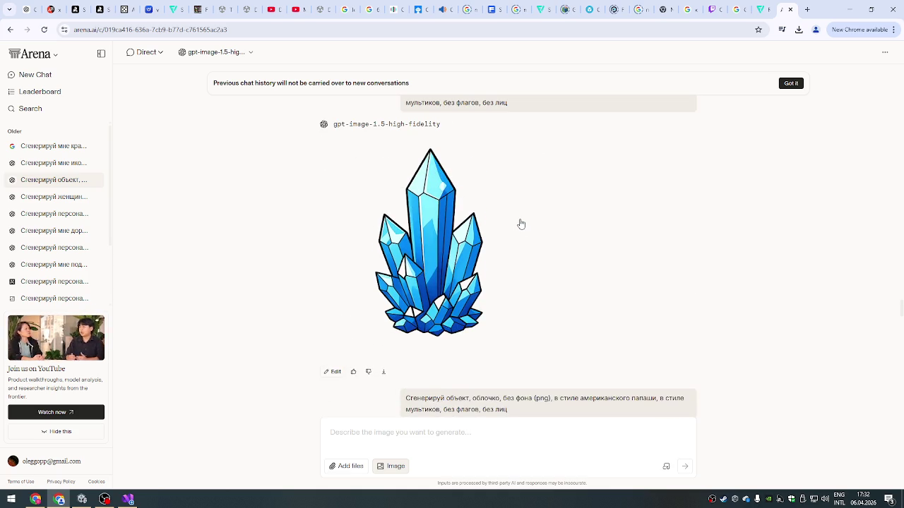
pyautogui.scroll(-15, 519, 224)
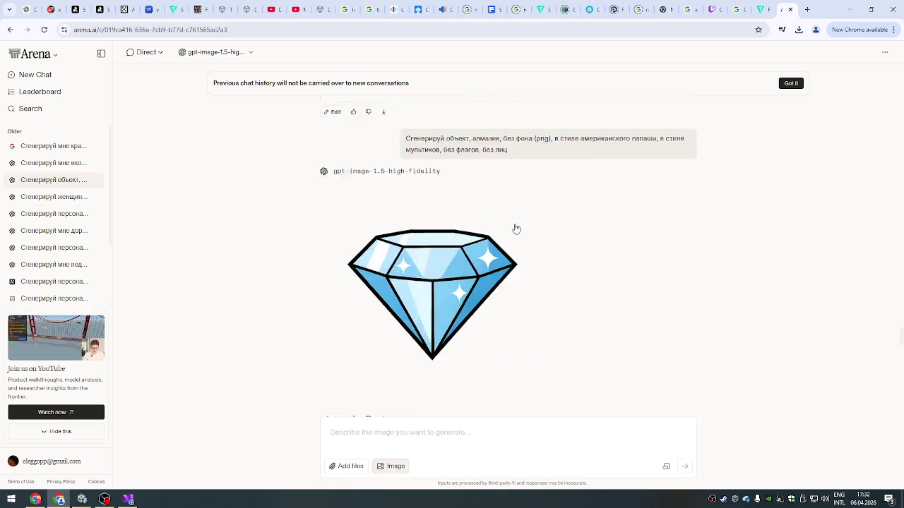
pyautogui.scroll(-10, 516, 228)
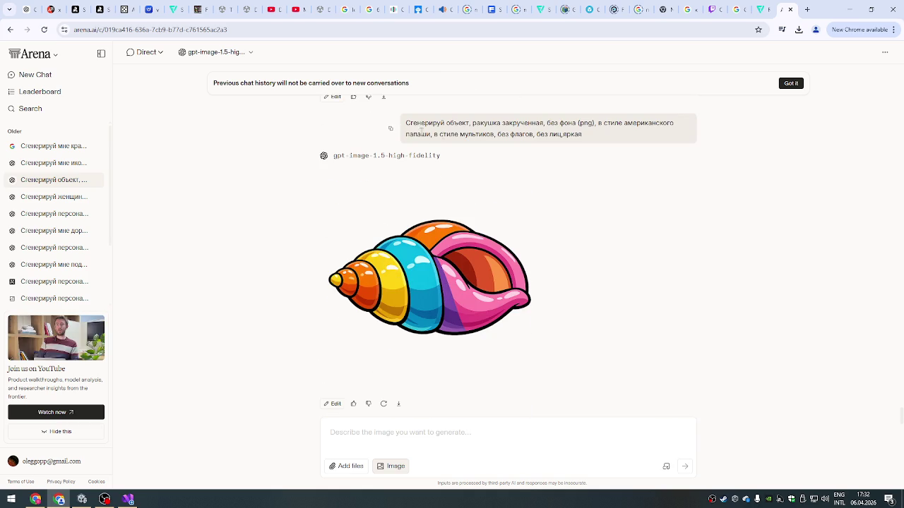
pyautogui.moveTo(406, 122); pyautogui.dragTo(586, 141)
pyautogui.hotkey('ctrl', 'c')
# - Paste the shell prompt and replace 'ракушка закрученная' with 'веточка сакуры'
pyautogui.click(365, 432)
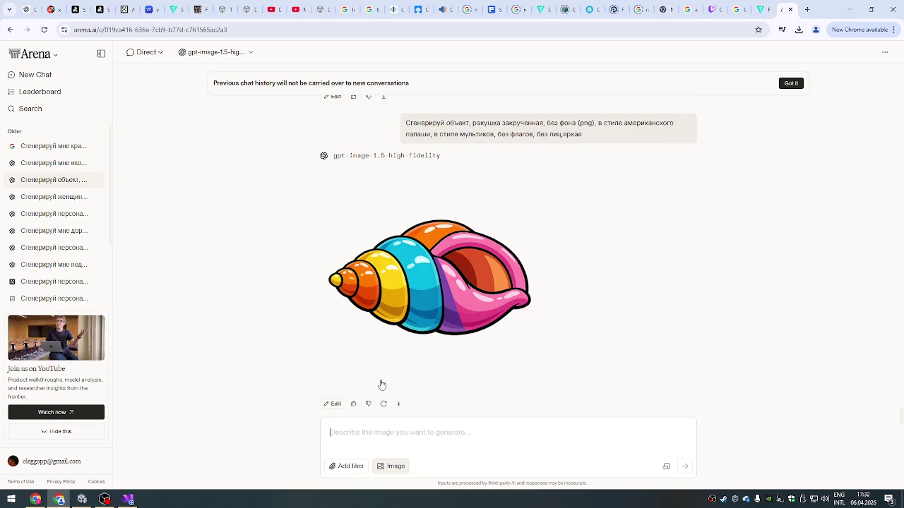
pyautogui.hotkey('ctrl', 'v')
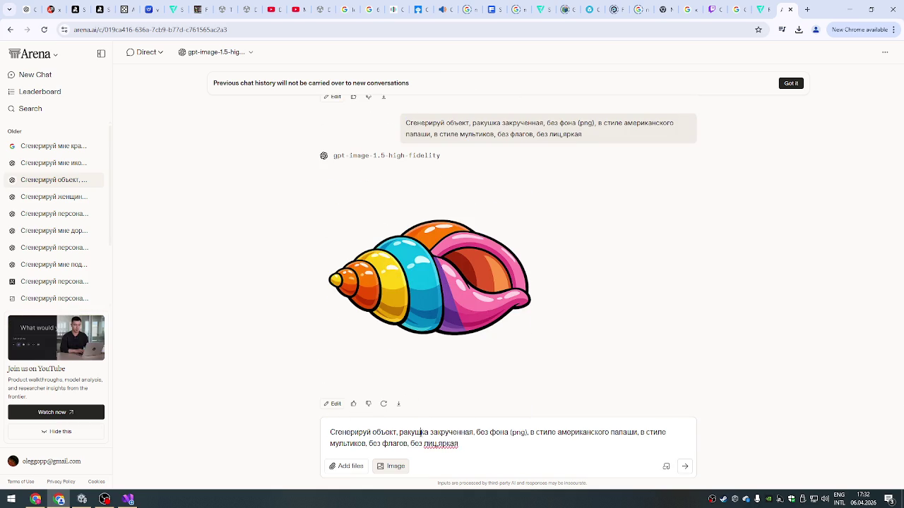
pyautogui.moveTo(400, 433); pyautogui.dragTo(473, 433)
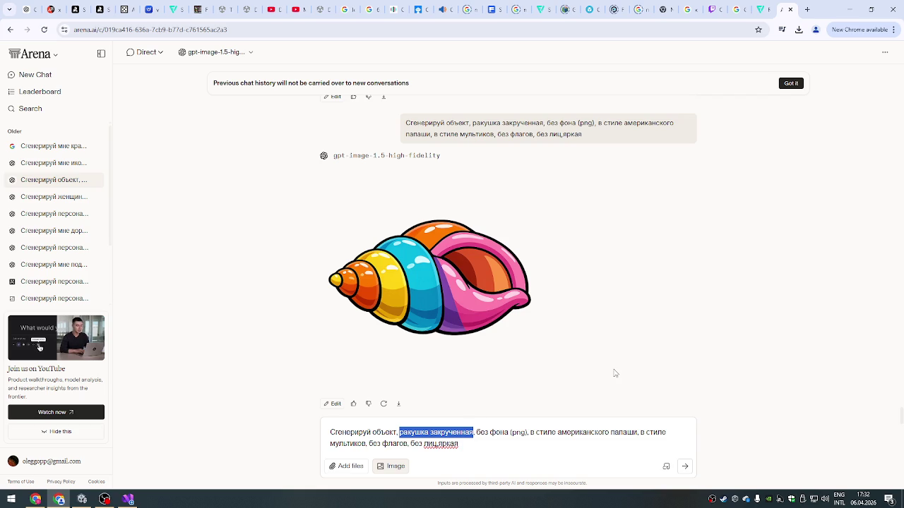
pyautogui.press('BackSpace')
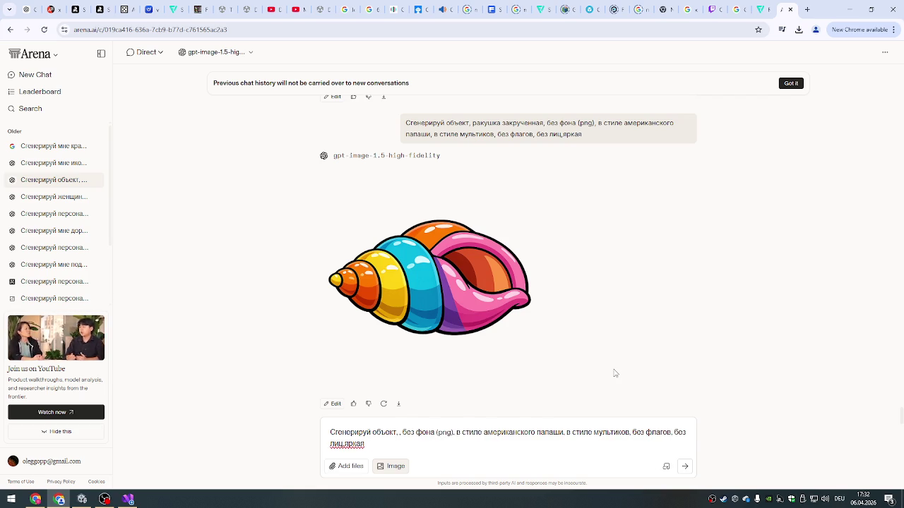
pyautogui.hotkey('alt', 'shift')
pyautogui.write('веточка сакуры')
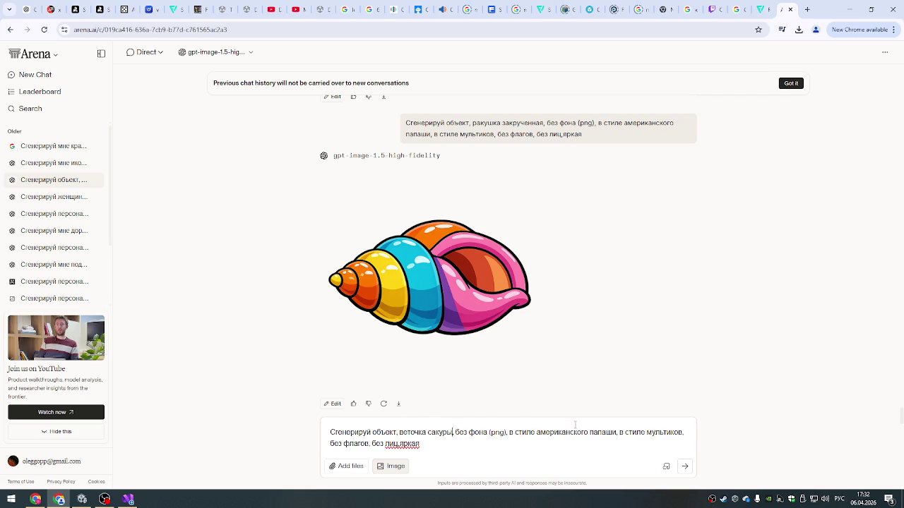
# - Send the cartoon sakura branch request and bring the Steam store window forward
pyautogui.hotkey('ctrl', 'a')
pyautogui.click(484, 450)
pyautogui.click(687, 470)
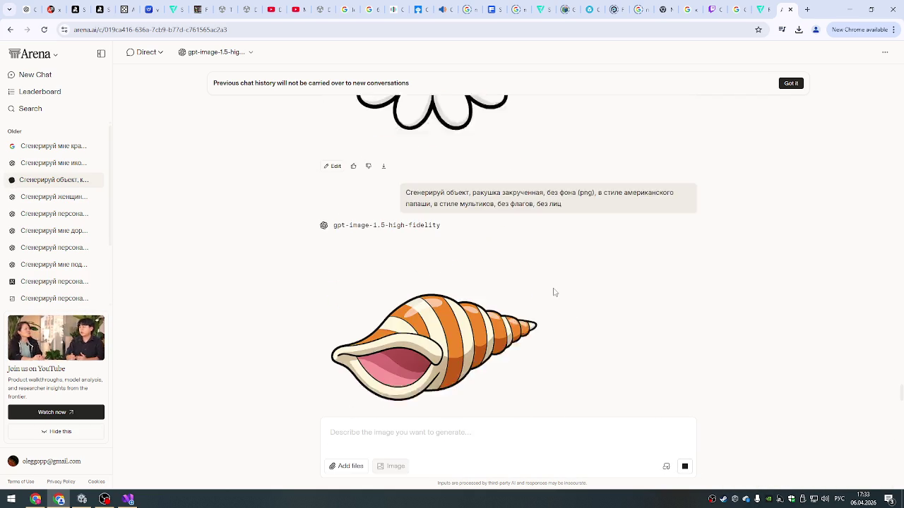
pyautogui.scroll(3, 555, 292)
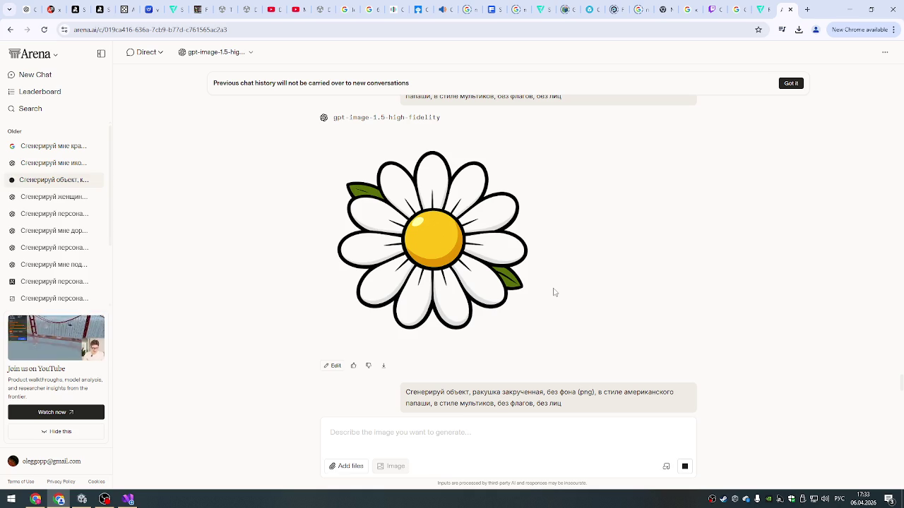
pyautogui.scroll(-10, 554, 292)
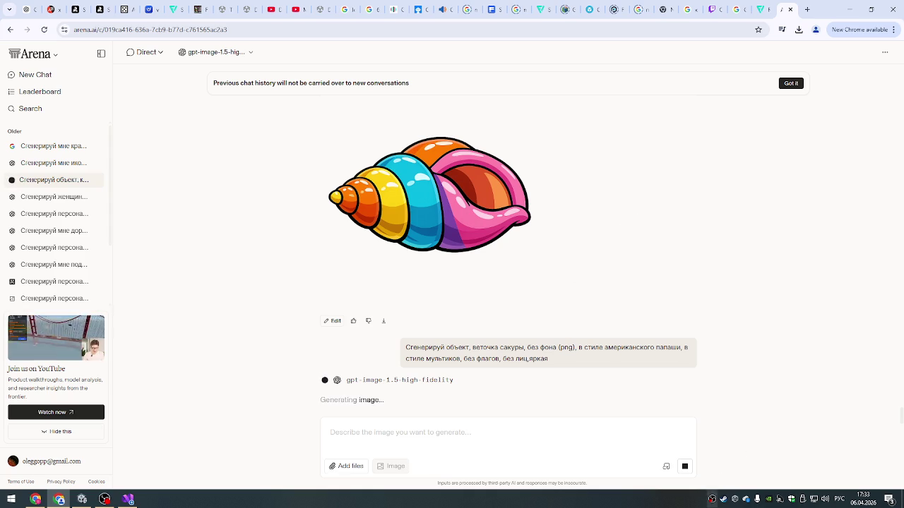
pyautogui.click(723, 500)
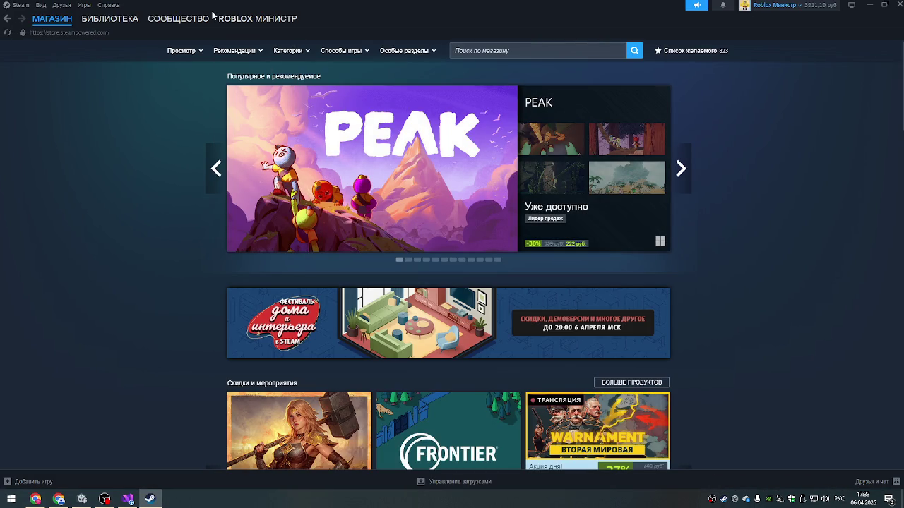
# - Open the account's Counter-Strike 2 inventory in Steam
pyautogui.moveTo(220, 18)
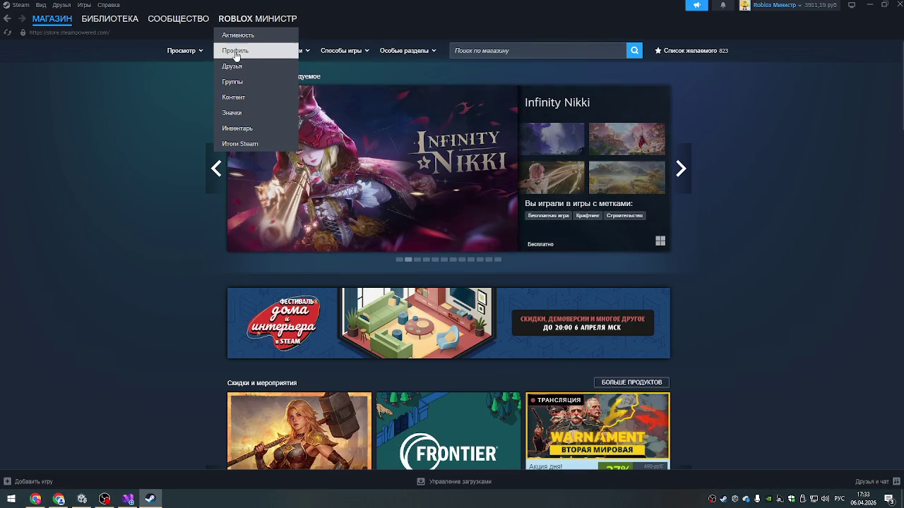
pyautogui.click(238, 129)
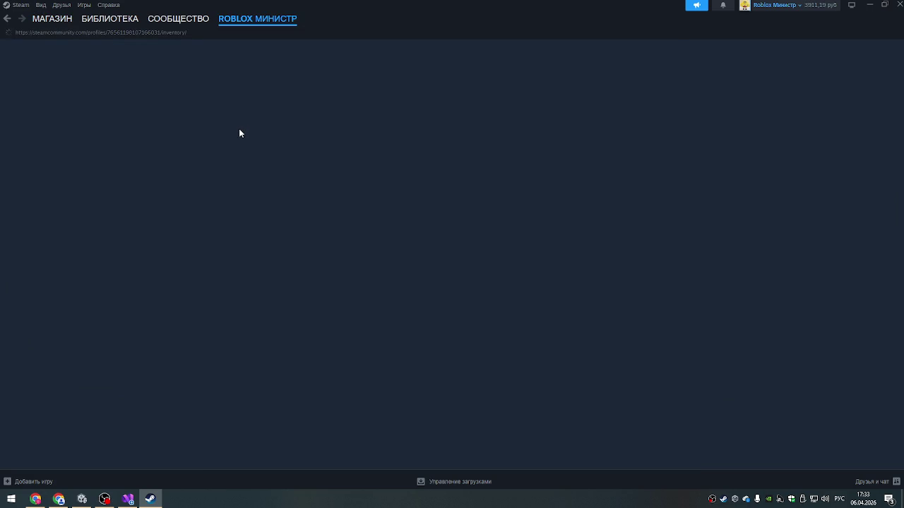
pyautogui.scroll(-3, 410, 264)
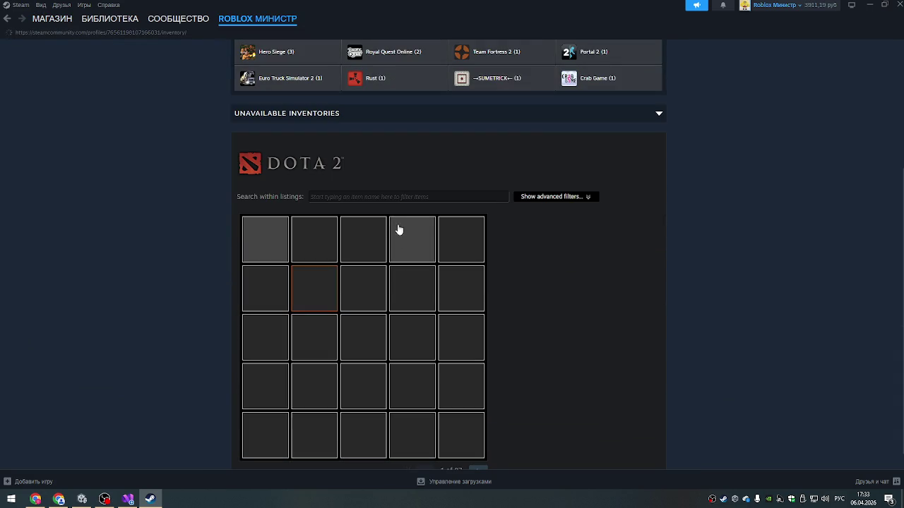
pyautogui.scroll(2, 370, 212)
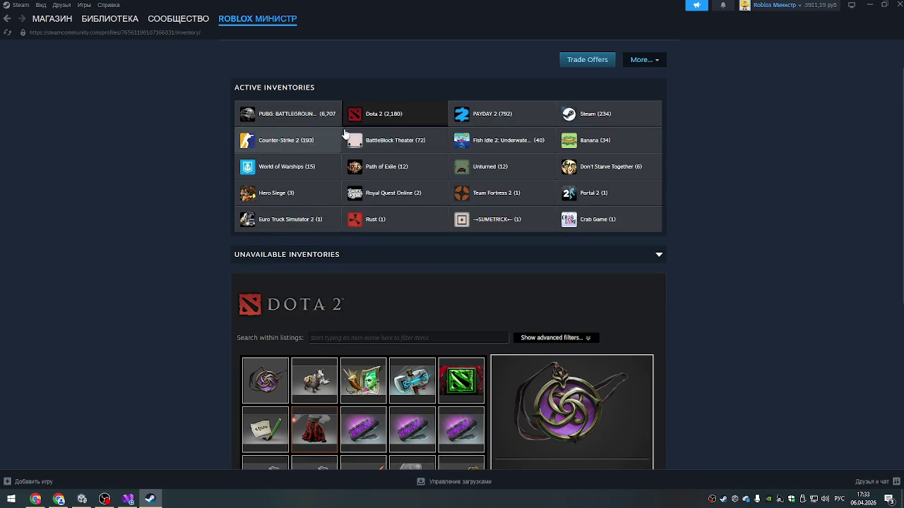
pyautogui.click(303, 144)
# - Go to inventory page 2 and preview the M4A1-S rifle
pyautogui.scroll(-3, 386, 277)
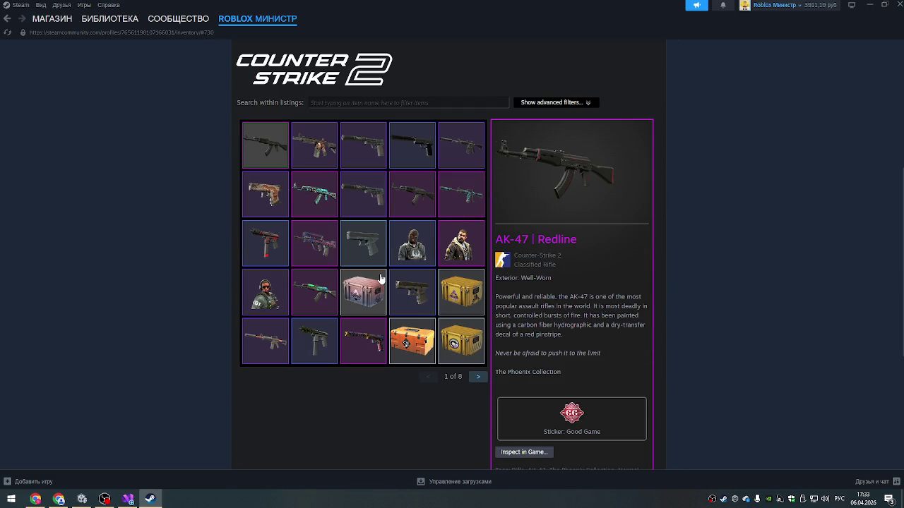
pyautogui.click(477, 379)
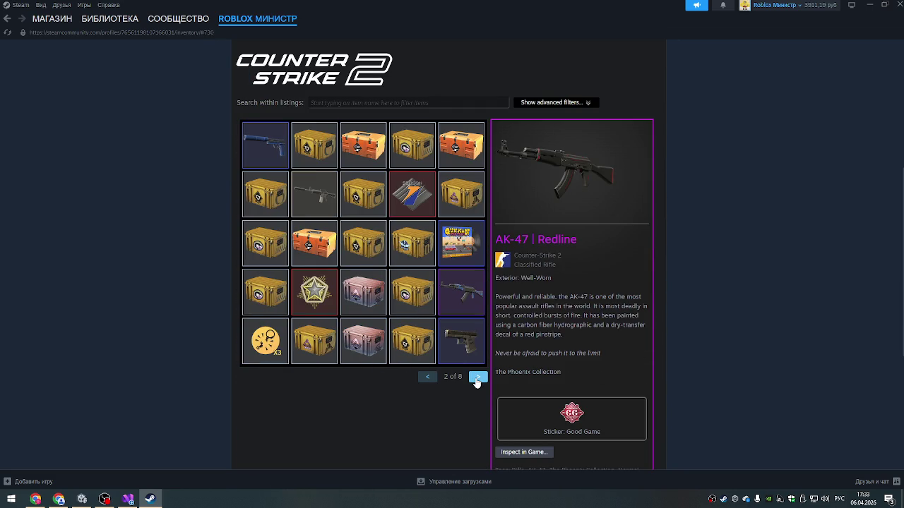
pyautogui.click(313, 199)
pyautogui.scroll(-3, 369, 262)
pyautogui.scroll(3, 405, 270)
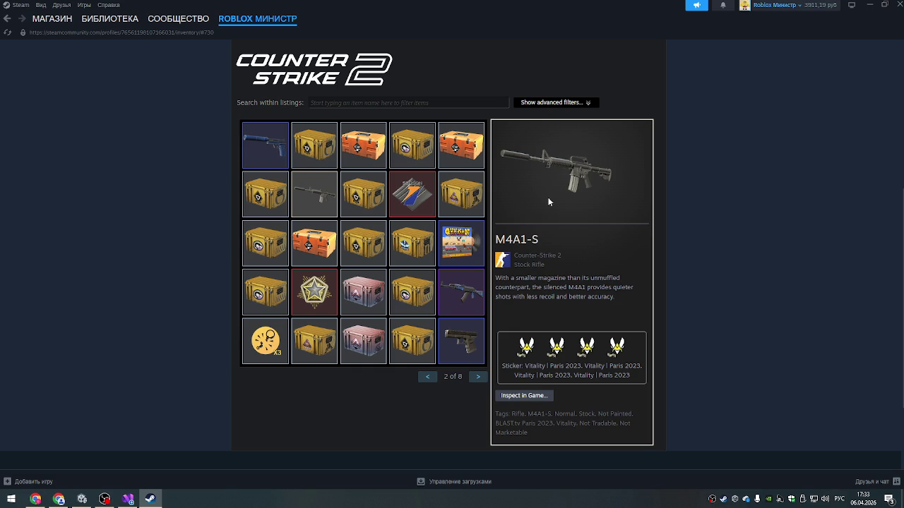
pyautogui.moveTo(272, 31)
# - Close Steam and paste the earlier sakura branch prompt into a new Arena message
pyautogui.click(899, 7)
pyautogui.scroll(1, 445, 210)
pyautogui.scroll(-1, 459, 198)
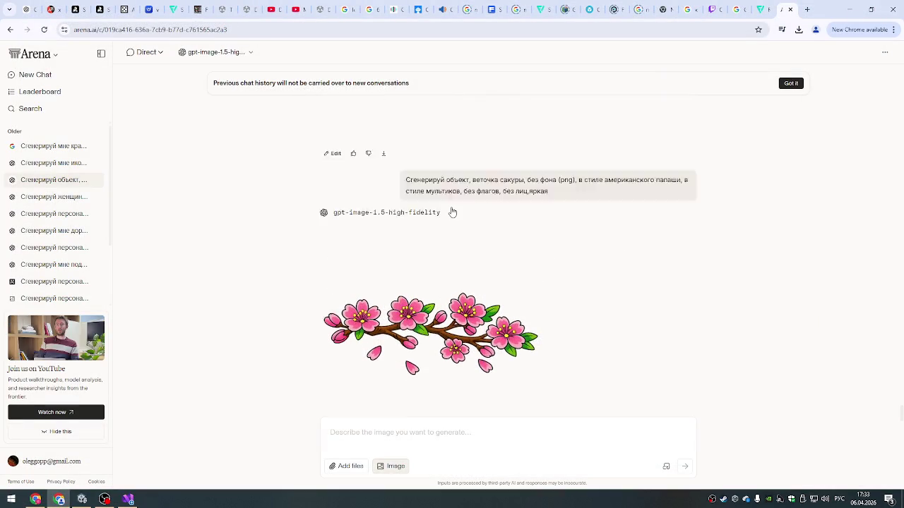
pyautogui.scroll(2, 445, 162)
pyautogui.moveTo(407, 171); pyautogui.dragTo(576, 184)
pyautogui.hotkey('ctrl', 'c')
pyautogui.click(406, 424)
pyautogui.hotkey('ctrl', 'v')
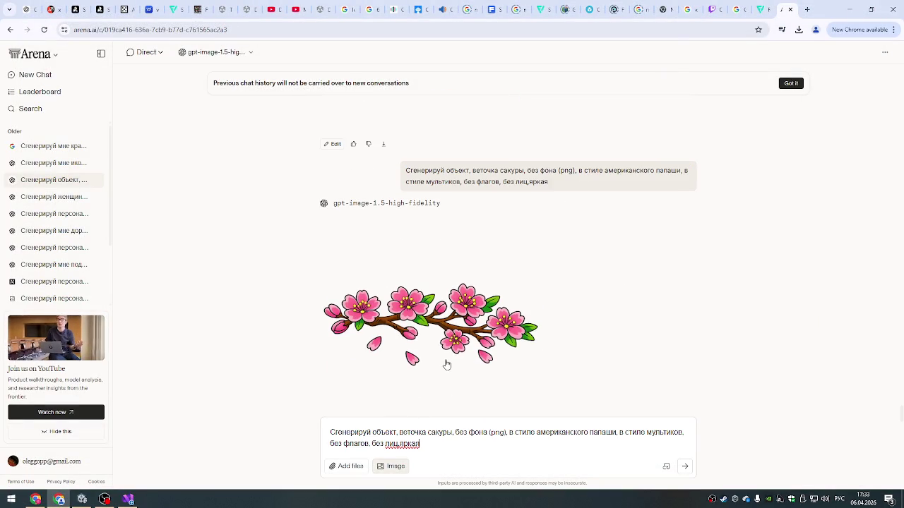
# - Replace 'веточка сакуры' with 'цветок сакуры' and send the sakura flower request
pyautogui.scroll(-1, 445, 365)
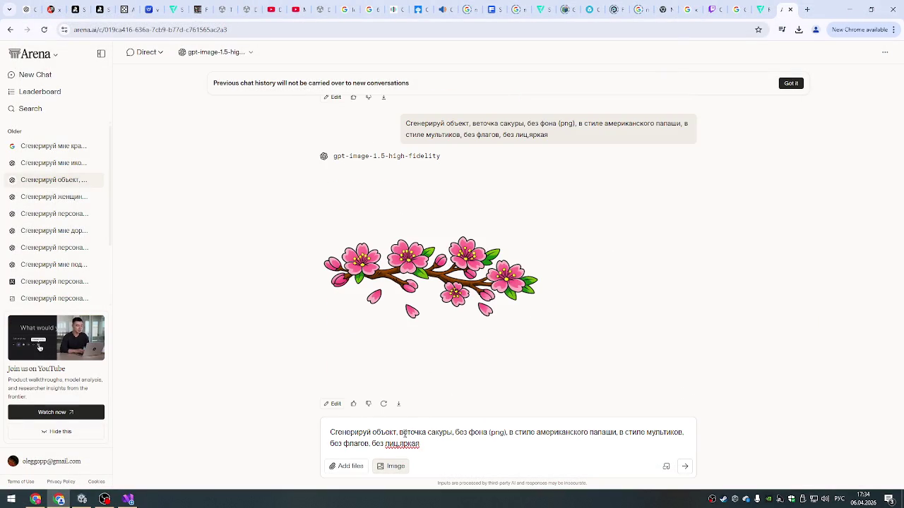
pyautogui.moveTo(402, 434); pyautogui.dragTo(449, 437)
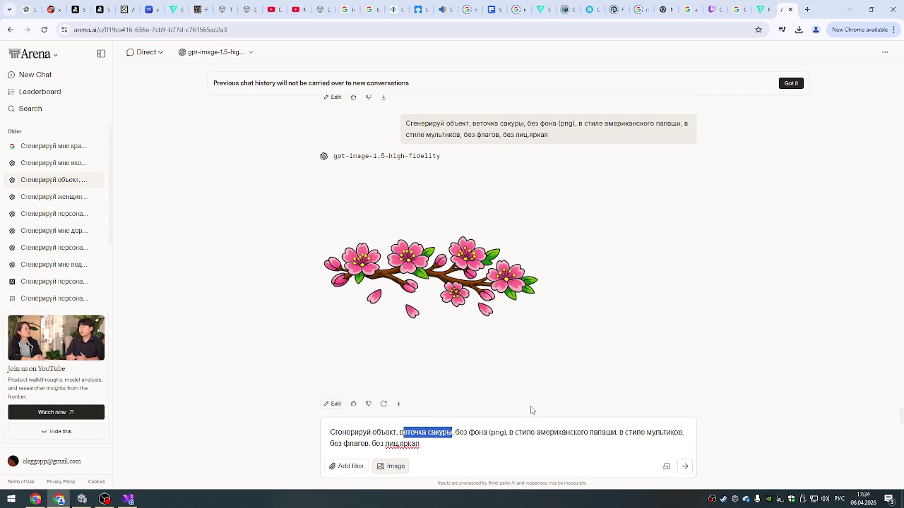
pyautogui.write('цветок')
pyautogui.press('BackSpace')
pyautogui.write('сакуры')
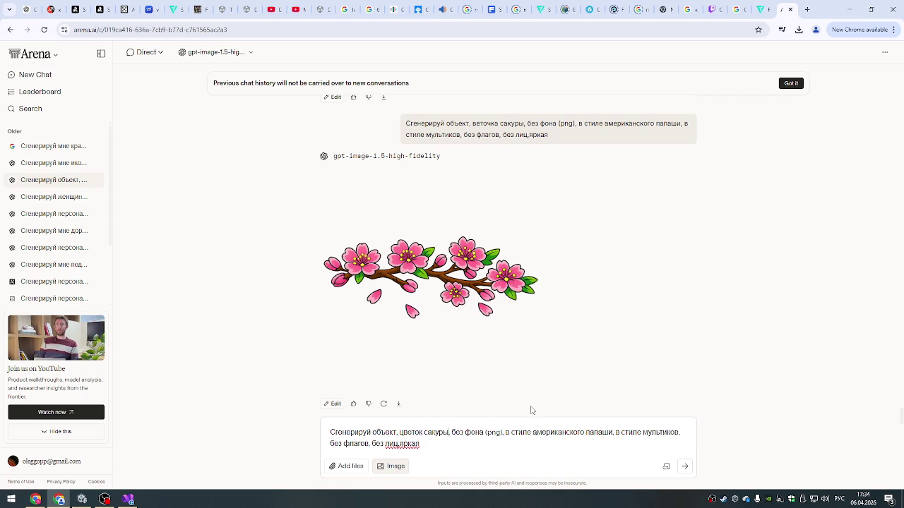
pyautogui.press('Return')
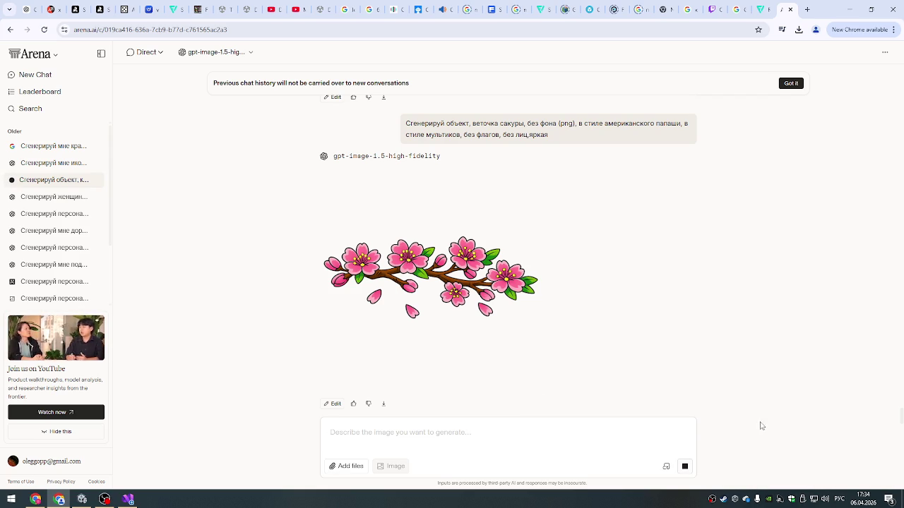
pyautogui.click(723, 499)
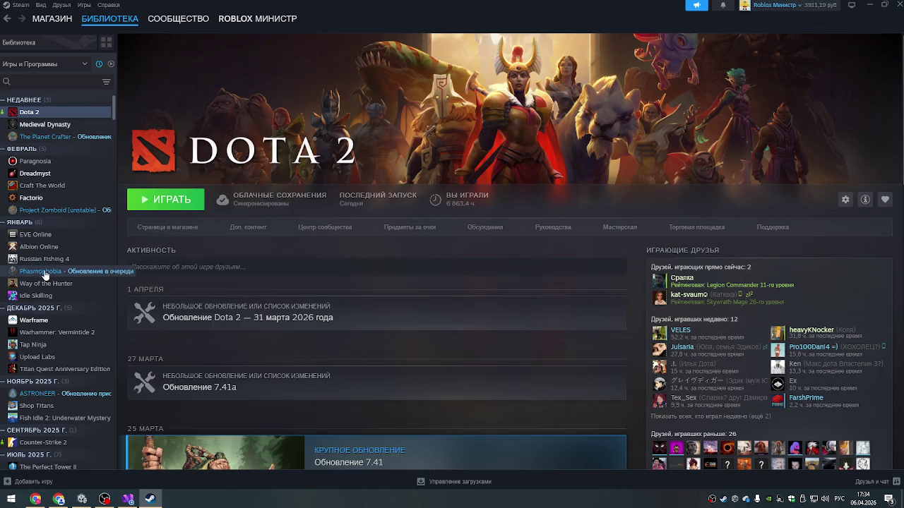
pyautogui.scroll(-5, 49, 226)
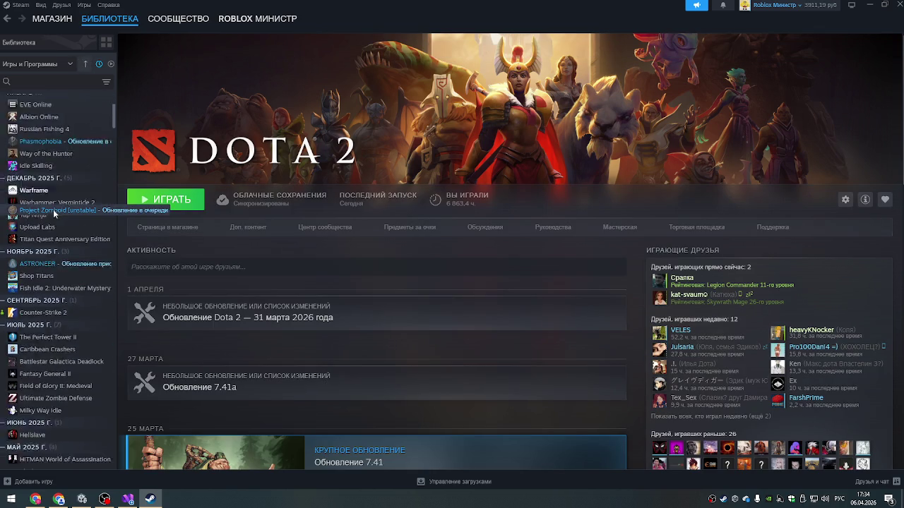
pyautogui.click(40, 256)
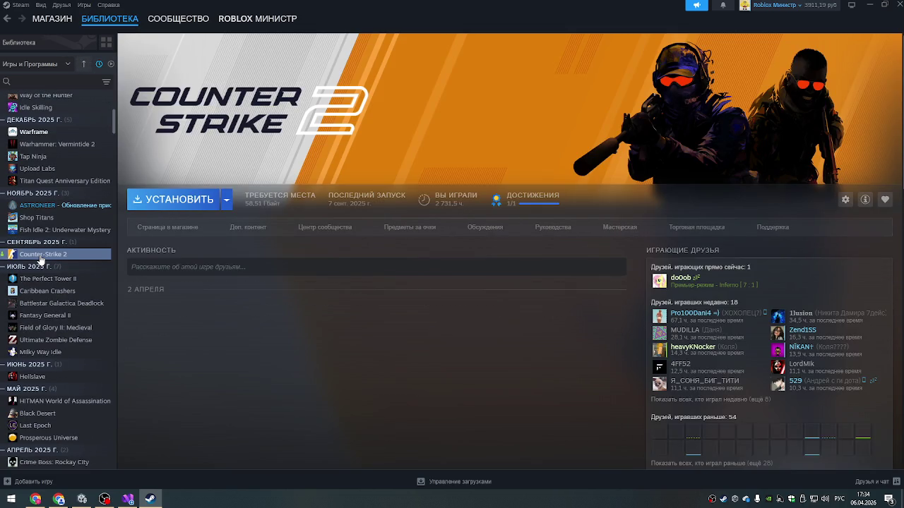
pyautogui.scroll(5, 42, 204)
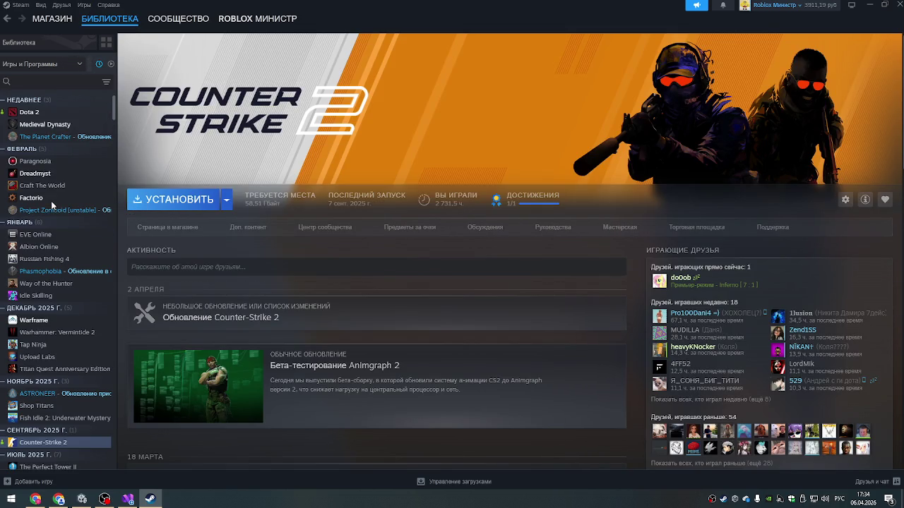
pyautogui.click(897, 4)
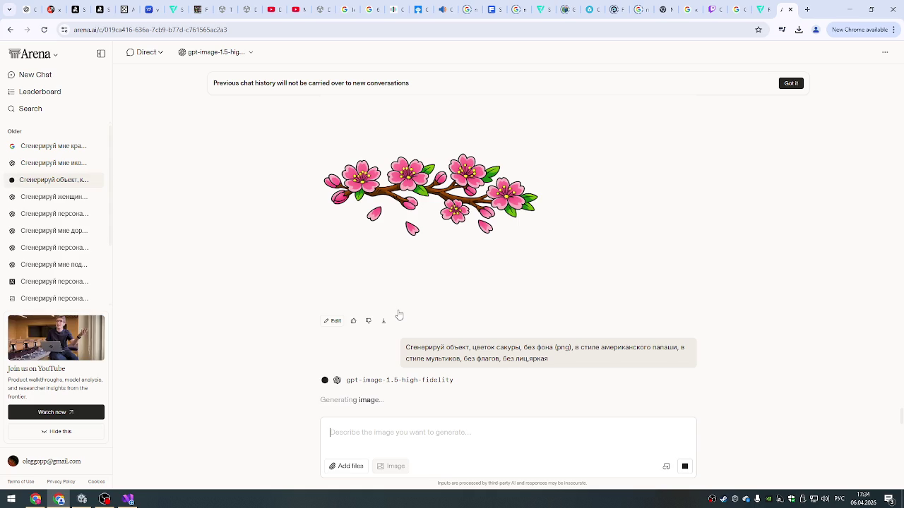
# - Switch to Unity and open the Images folder in the Project panel
pyautogui.scroll(15, 399, 315)
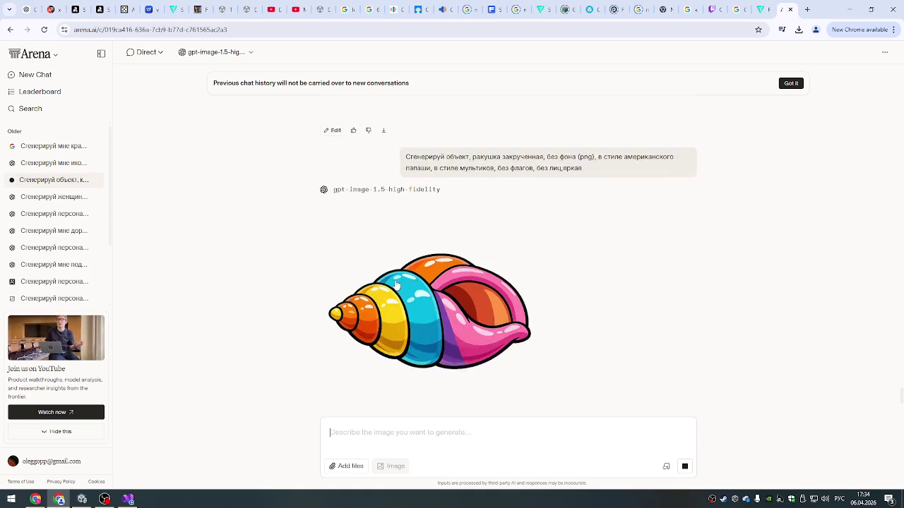
pyautogui.scroll(-5, 396, 286)
pyautogui.click(82, 499)
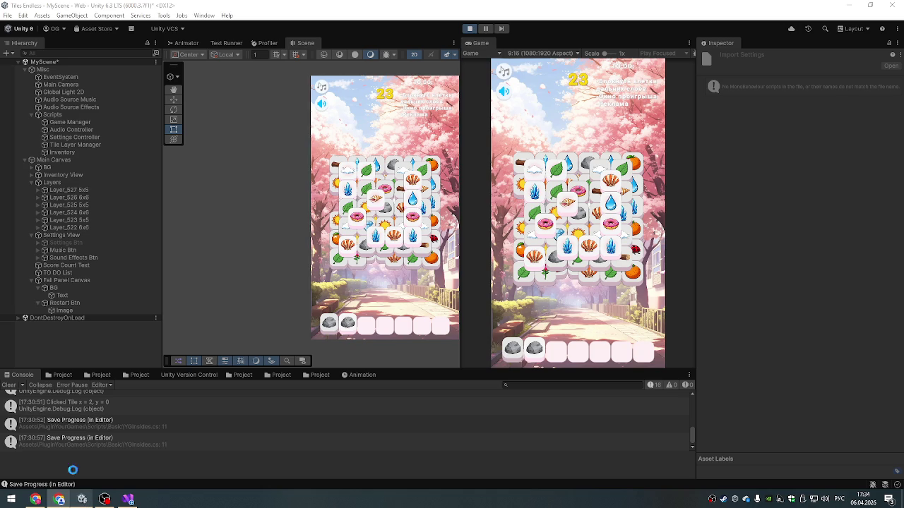
pyautogui.click(58, 375)
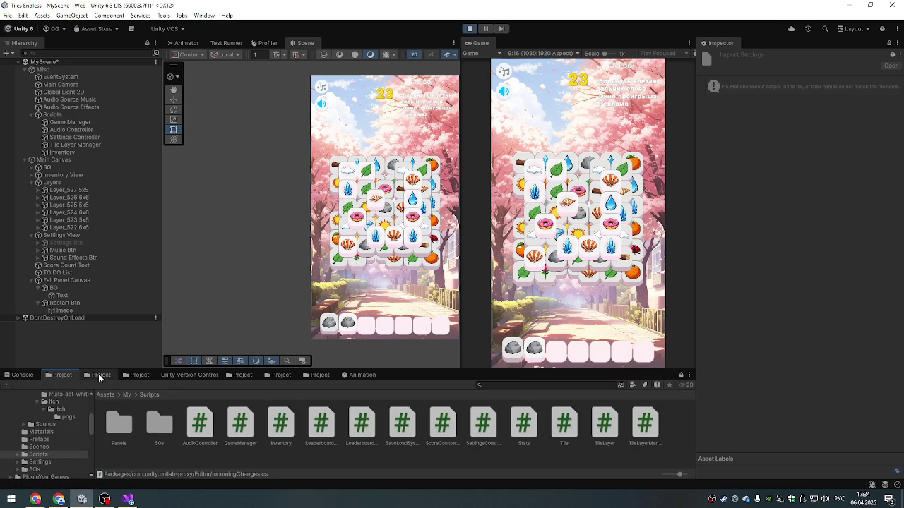
pyautogui.click(101, 375)
pyautogui.doubleClick(91, 422)
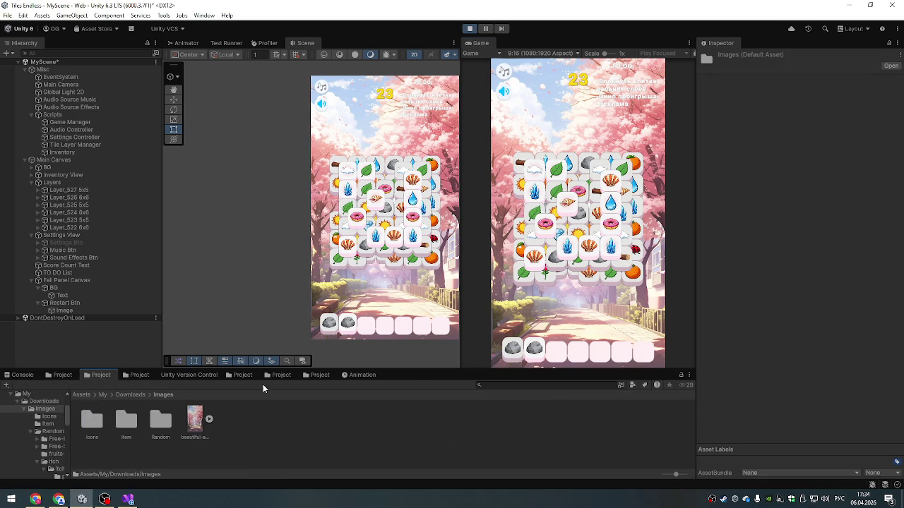
# - Enlarge the Project panel and open the Item folder of tile sprites
pyautogui.moveTo(418, 370); pyautogui.dragTo(420, 317)
pyautogui.doubleClick(92, 365)
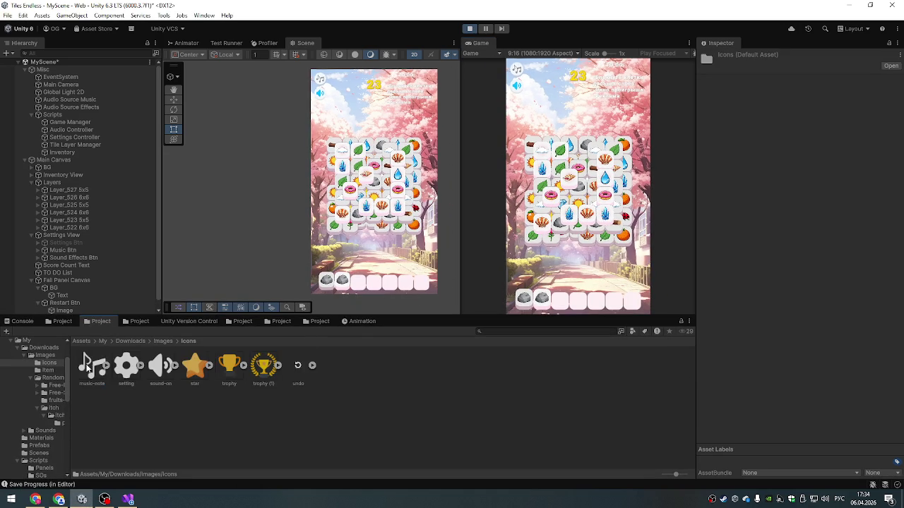
pyautogui.press('BackSpace')
pyautogui.doubleClick(125, 367)
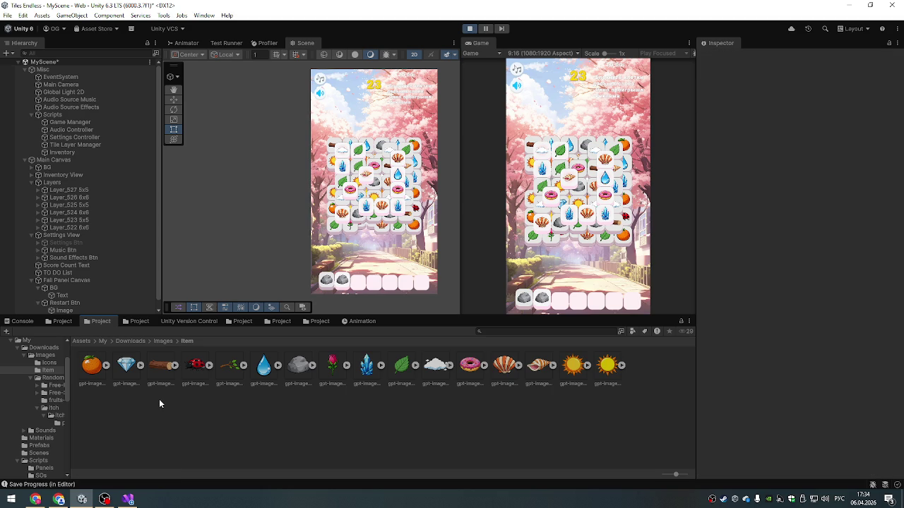
pyautogui.moveTo(127, 500)
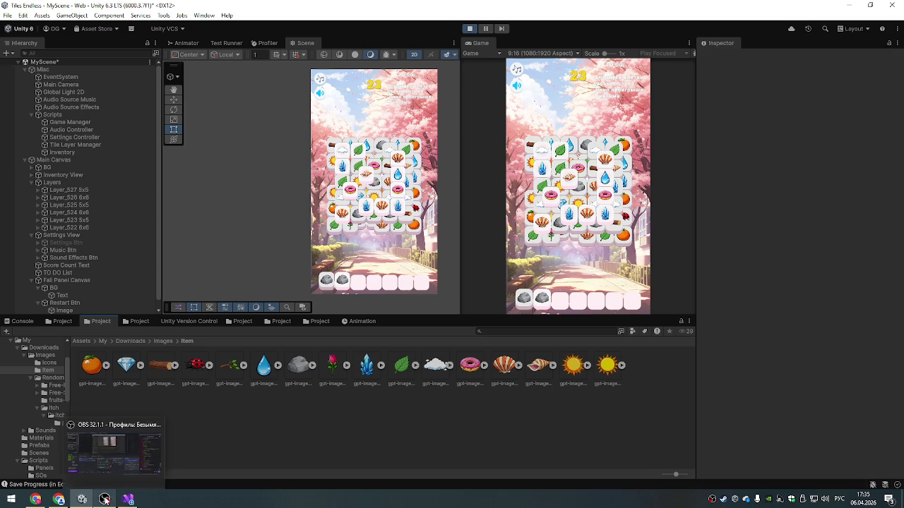
pyautogui.click(59, 500)
# - Save the enlarged sakura flower image to the Downloads folder, repeating the save once more
pyautogui.scroll(1, 305, 281)
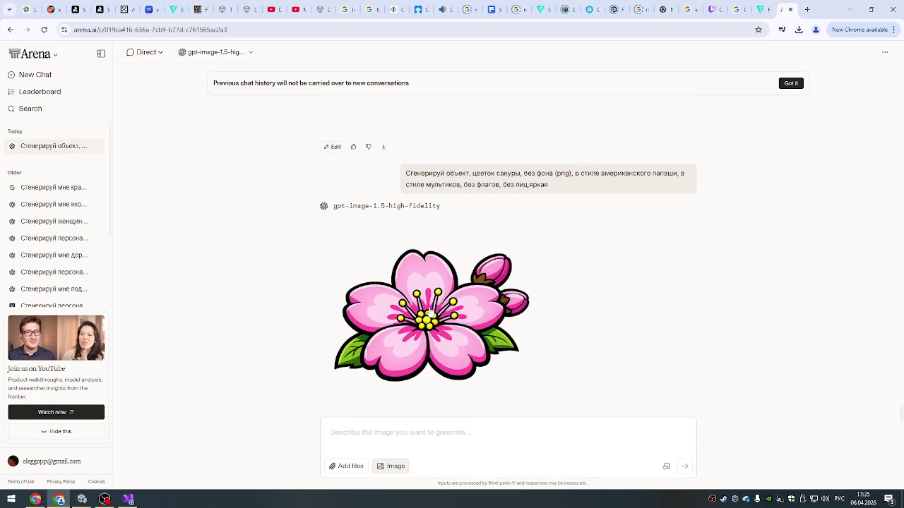
pyautogui.click(464, 251)
pyautogui.rightClick(467, 262)
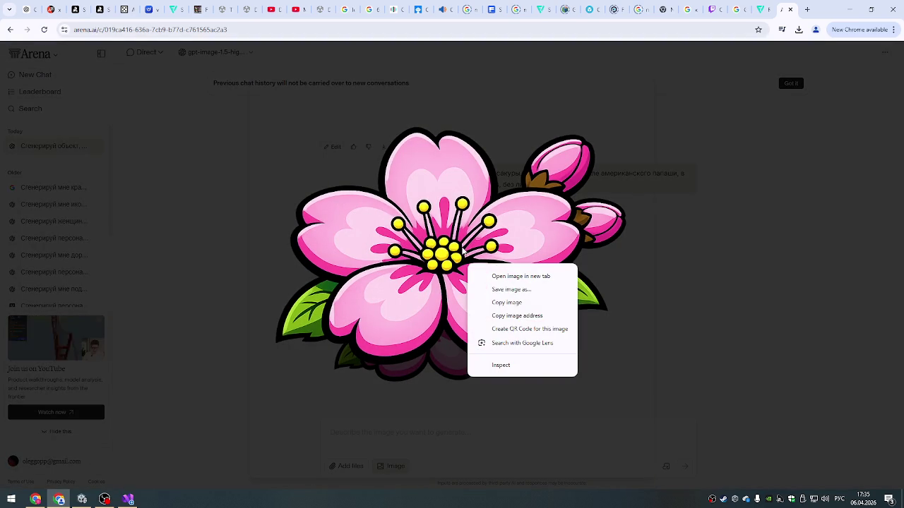
pyautogui.click(505, 290)
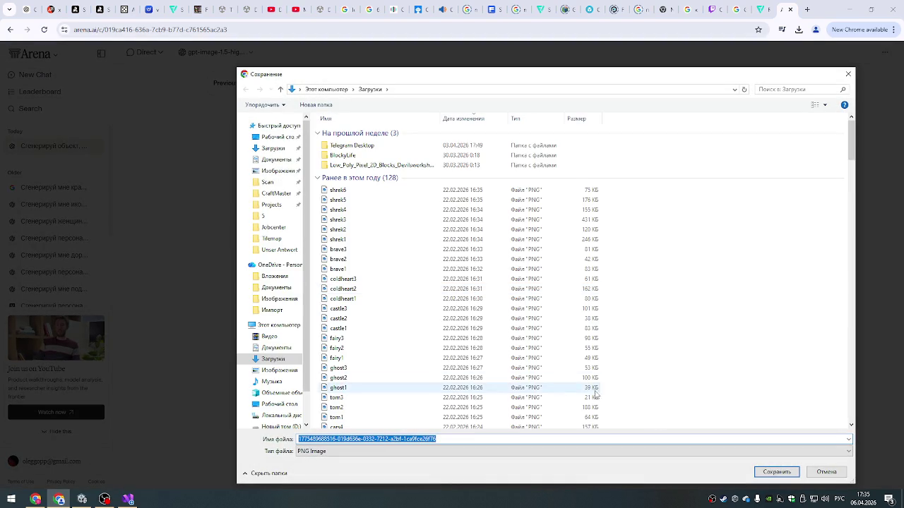
pyautogui.click(777, 471)
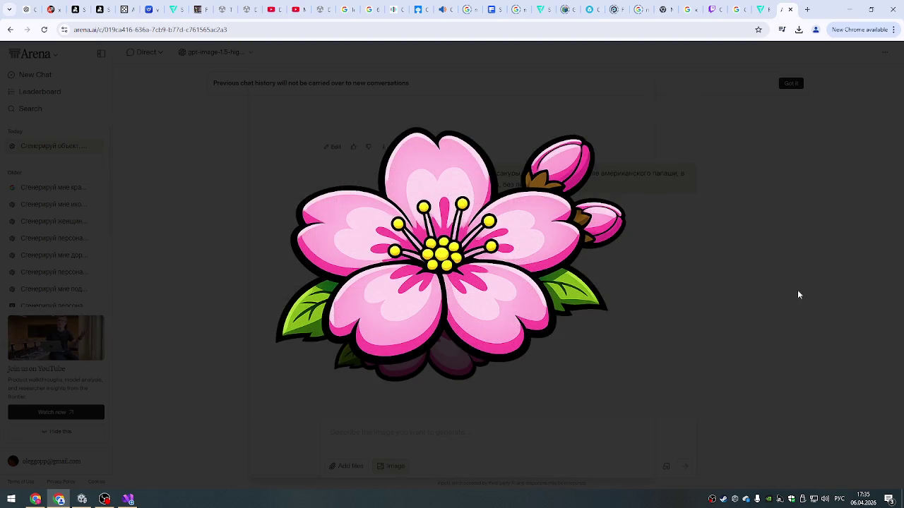
pyautogui.click(789, 299)
pyautogui.click(459, 279)
pyautogui.rightClick(460, 273)
pyautogui.click(509, 311)
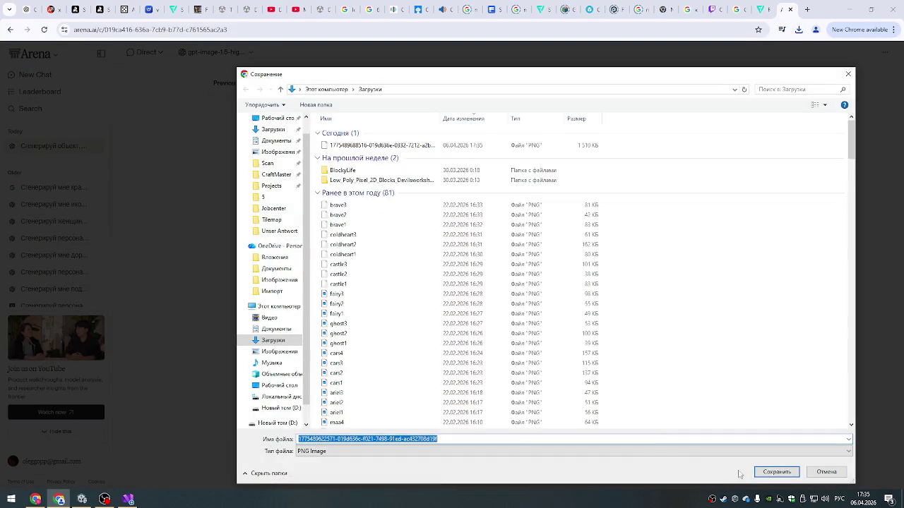
pyautogui.click(769, 472)
pyautogui.click(810, 358)
# - Select the sakura flower prompt text and go to the ChatGPT tile-game project
pyautogui.scroll(-5, 512, 262)
pyautogui.scroll(7, 423, 333)
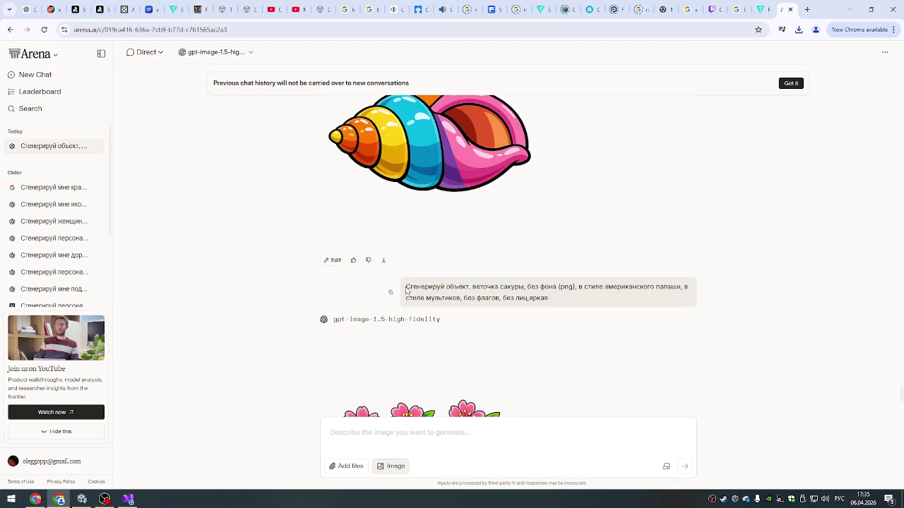
pyautogui.scroll(-5, 407, 286)
pyautogui.moveTo(407, 310); pyautogui.dragTo(569, 335)
pyautogui.hotkey('ctrl', 'c')
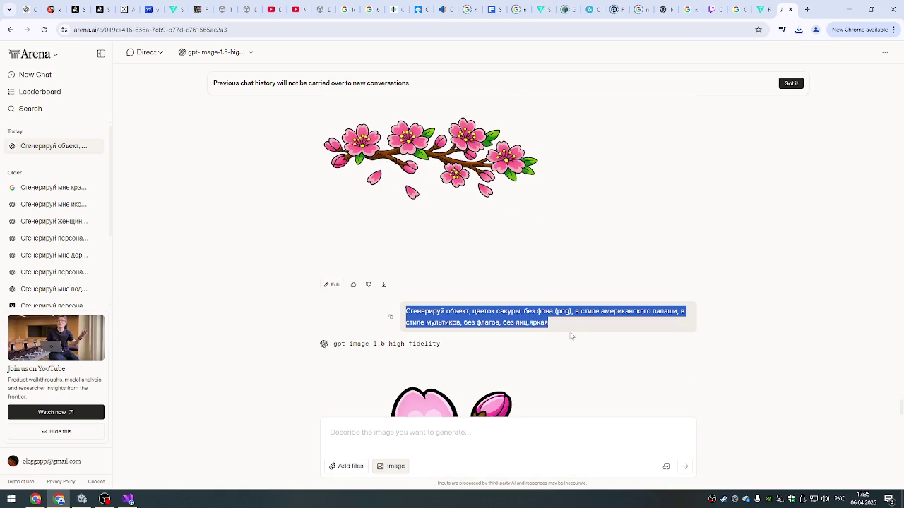
pyautogui.click(30, 9)
# - In the 3 плитки project, request relaxing Japanese-themed item ideas, then start asking for simpler, European-styled ones
pyautogui.click(359, 131)
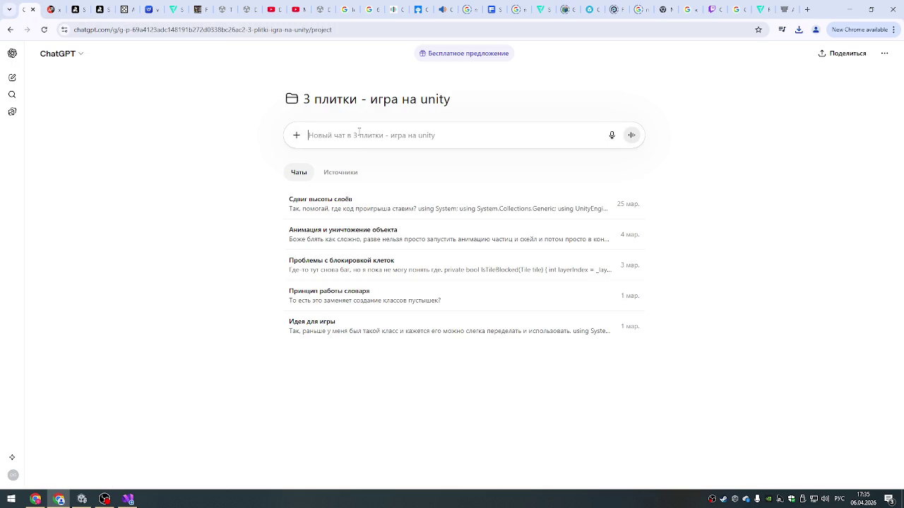
pyautogui.write('Накид')
pyautogui.write('ай идей п')
pyautogui.write('редметов на японскую тем')
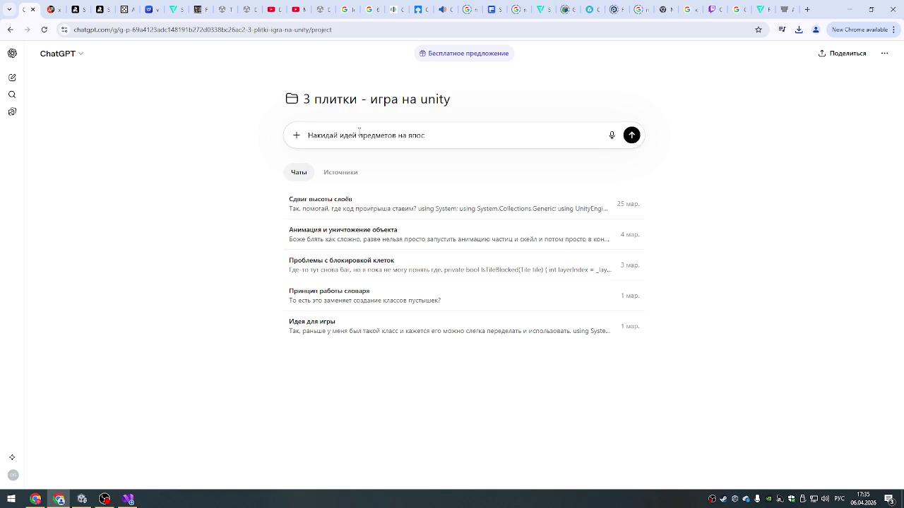
pyautogui.write('атику')
pyautogui.press('BackSpace')
pyautogui.write(',')
pyautogui.write('лакс')
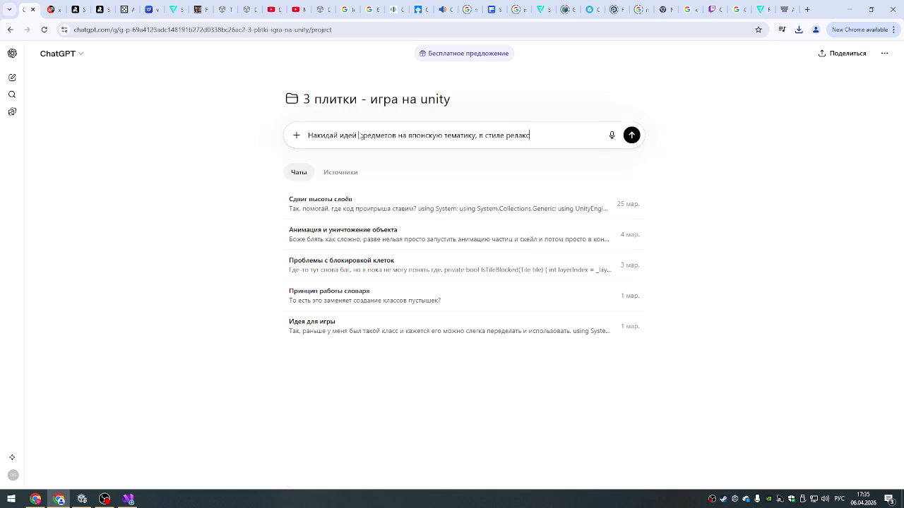
pyautogui.press('Return')
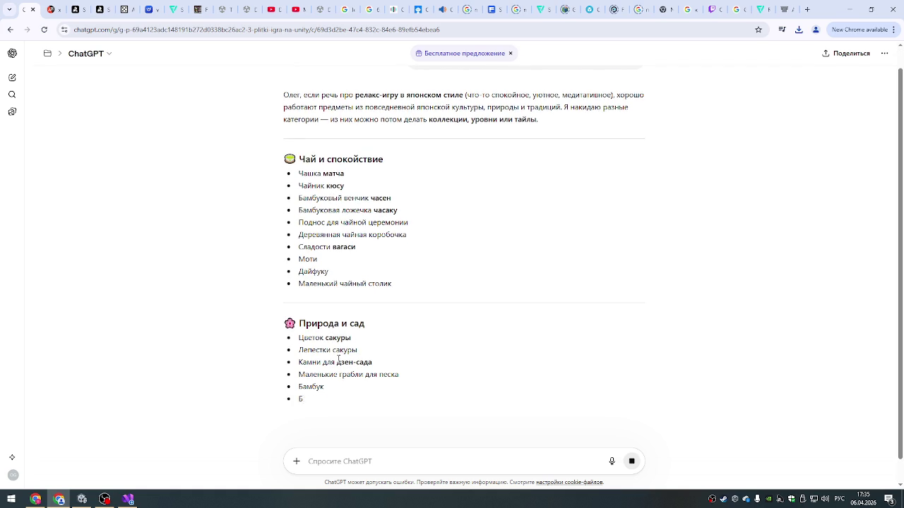
pyautogui.write('По')
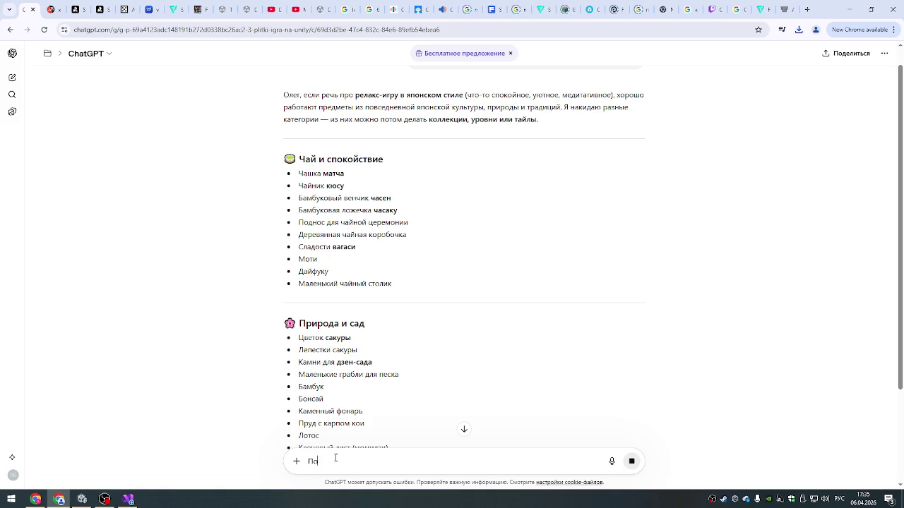
pyautogui.write('проще давай,')
pyautogui.write('япосн')
pyautogui.write('нская те')
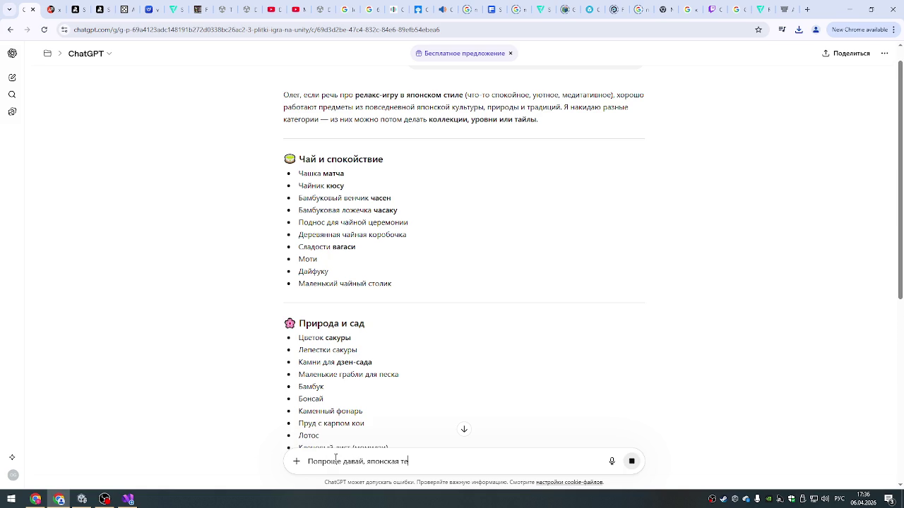
pyautogui.write('тика, но н')
pyautogui.write('а европей')
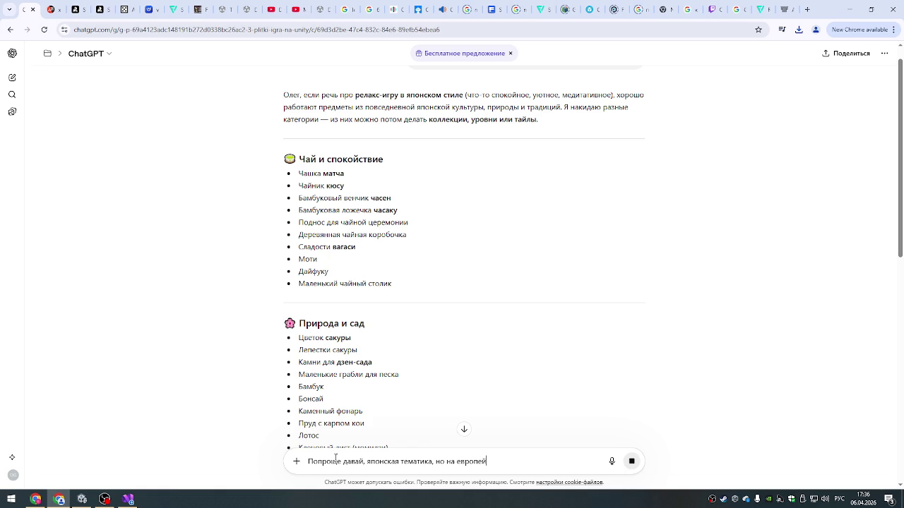
pyautogui.write('ий лад')
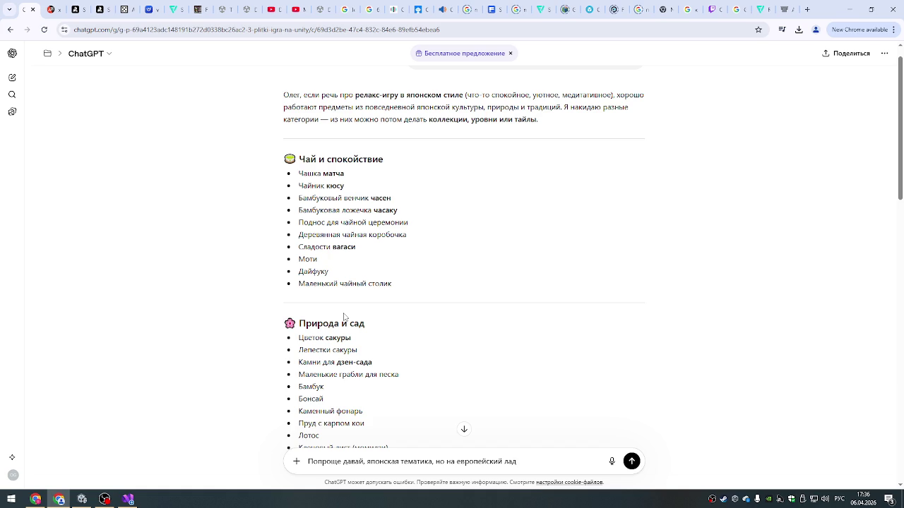
# - After a quick look at Spotify, send ChatGPT the request for simpler, European-friendly Japanese items
pyautogui.click(35, 500)
pyautogui.click(58, 499)
pyautogui.scroll(-3, 432, 395)
pyautogui.scroll(4, 337, 331)
pyautogui.scroll(-6, 337, 334)
pyautogui.scroll(-6, 338, 334)
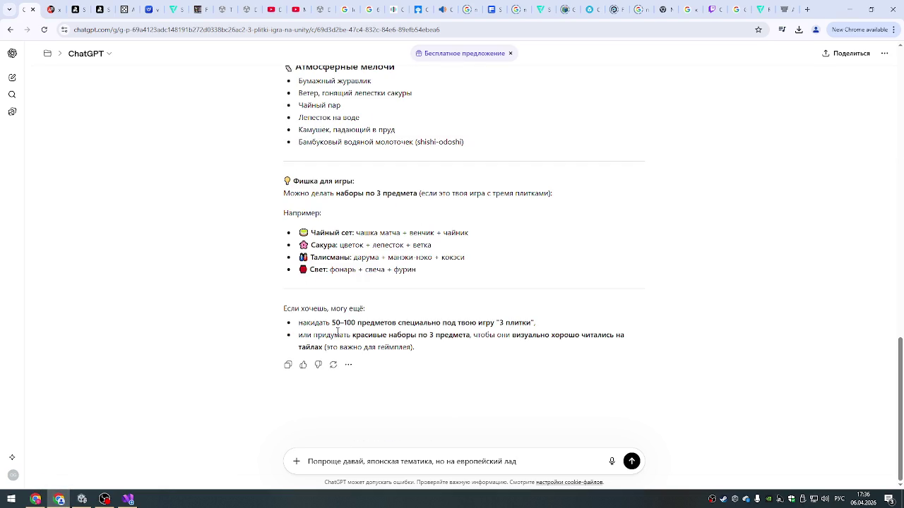
pyautogui.scroll(12, 337, 332)
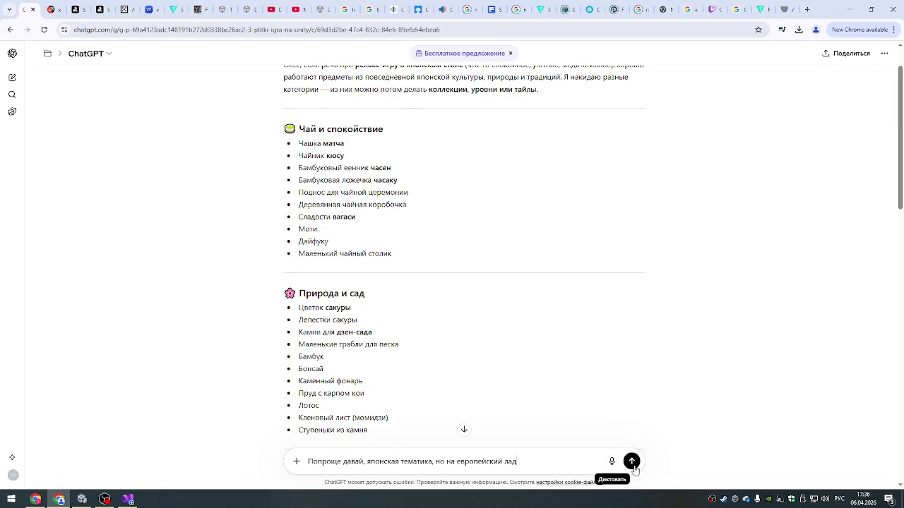
pyautogui.press('Return')
pyautogui.scroll(6, 405, 350)
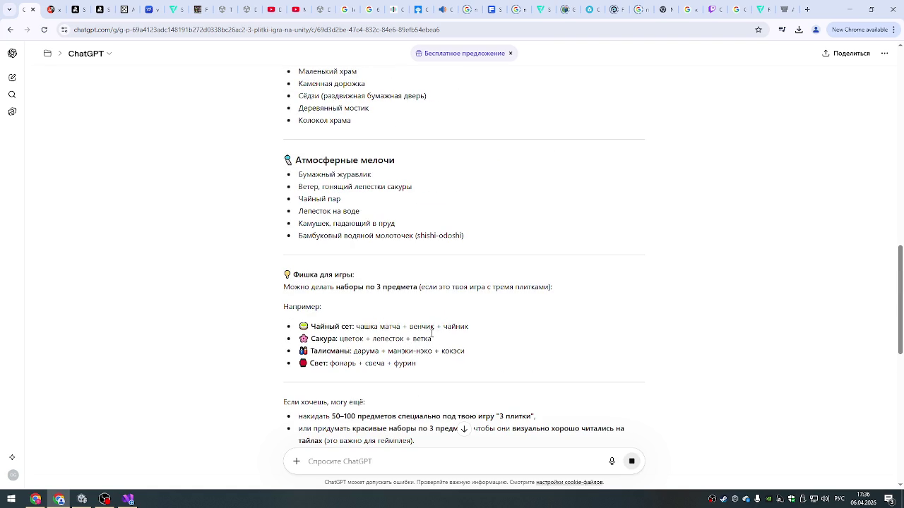
# - Read through the reply's Природа, Еда and Атмосфера lists, highlighting Бамбук, then bring up Spotify
pyautogui.scroll(2, 432, 281)
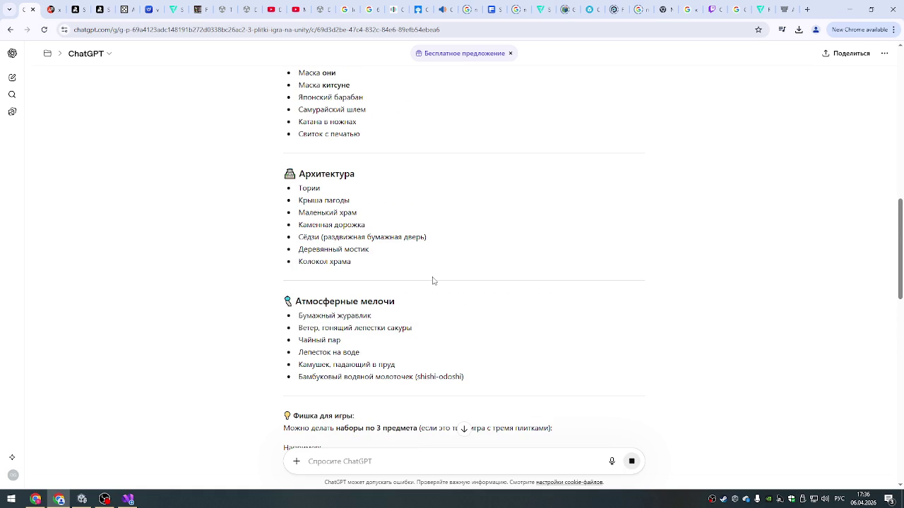
pyautogui.scroll(-4, 433, 281)
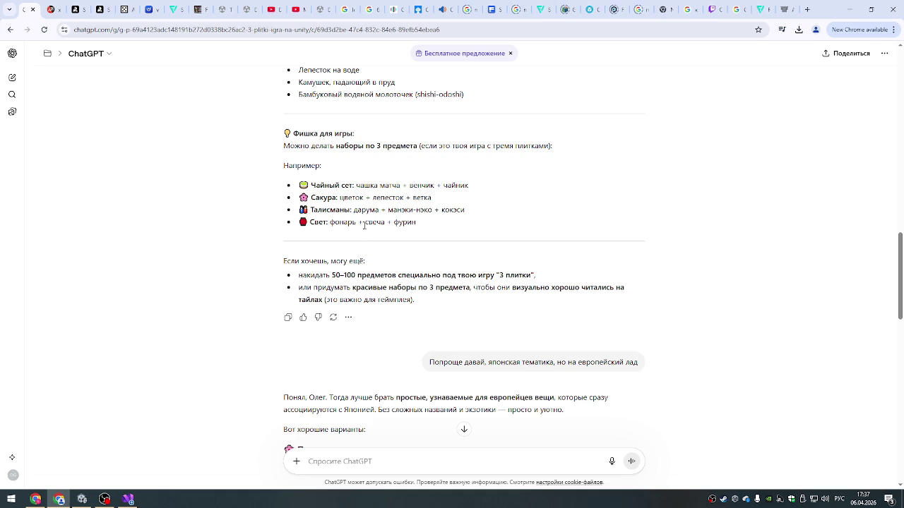
pyautogui.scroll(-2, 365, 259)
pyautogui.scroll(5, 366, 261)
pyautogui.scroll(5, 367, 286)
pyautogui.scroll(-7, 366, 286)
pyautogui.scroll(-4, 366, 286)
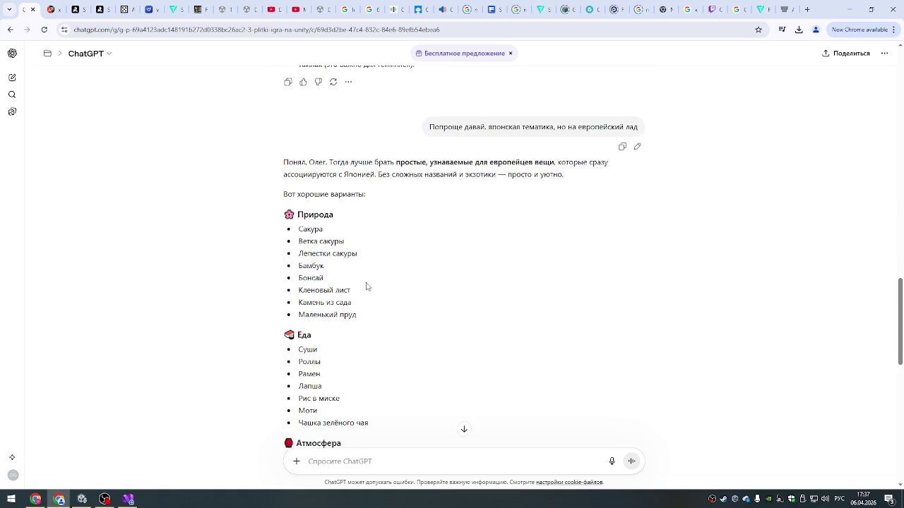
pyautogui.scroll(1, 389, 265)
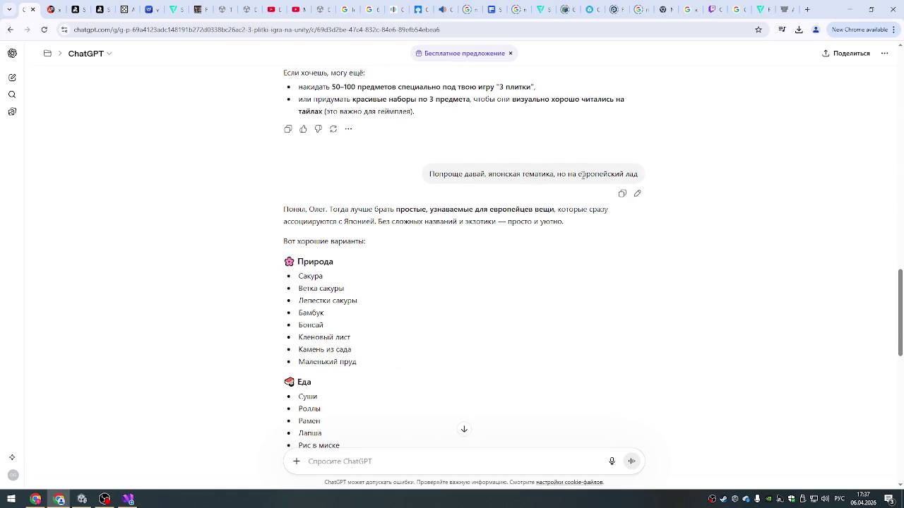
pyautogui.scroll(-1, 363, 192)
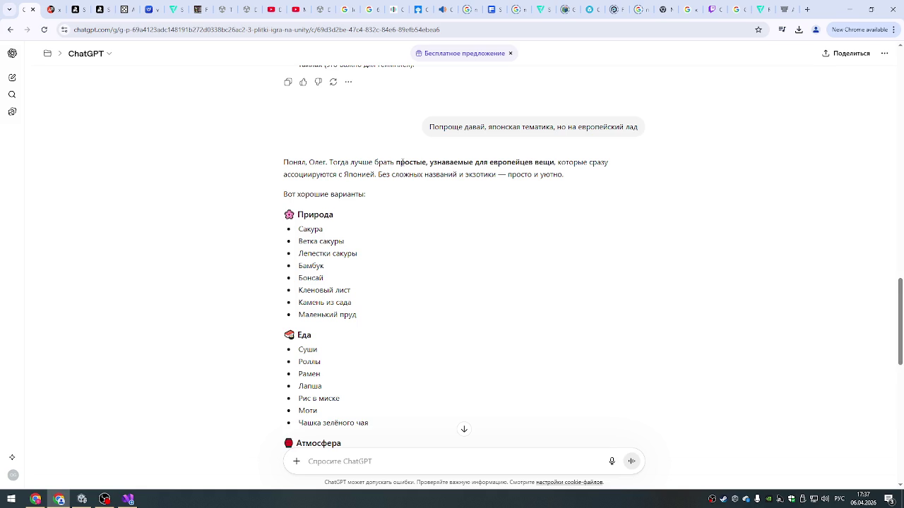
pyautogui.scroll(-1, 401, 162)
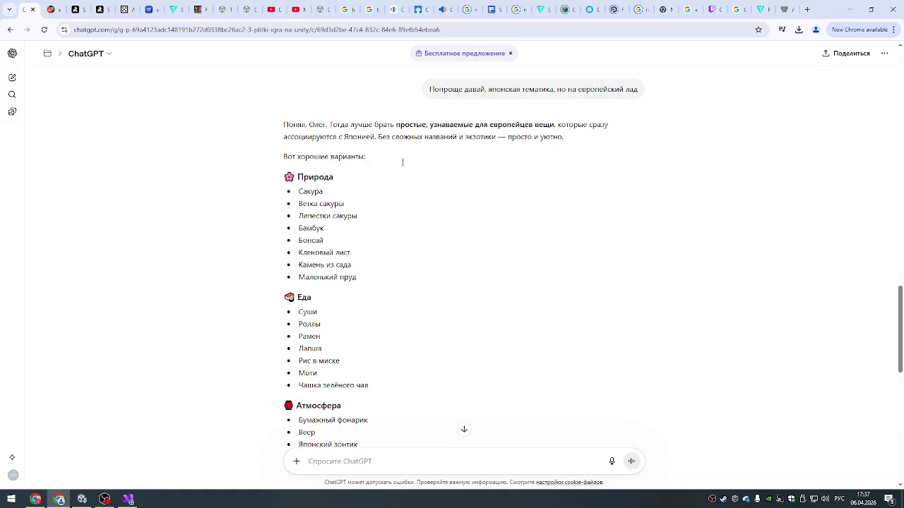
pyautogui.doubleClick(300, 220)
pyautogui.click(359, 226)
pyautogui.hotkey('alt', 'Tab')
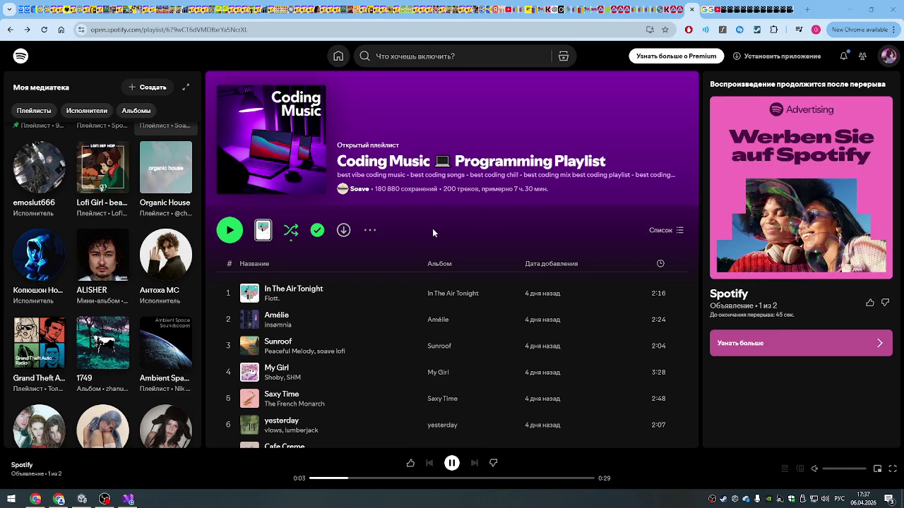
# - Paste the copied sakura image prompt into the Arena input box
pyautogui.hotkey('alt', 'Tab')
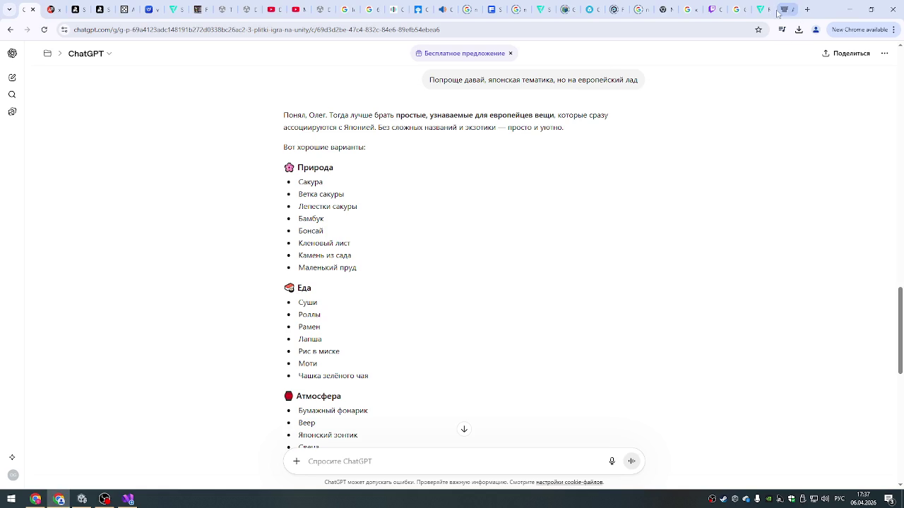
pyautogui.click(784, 10)
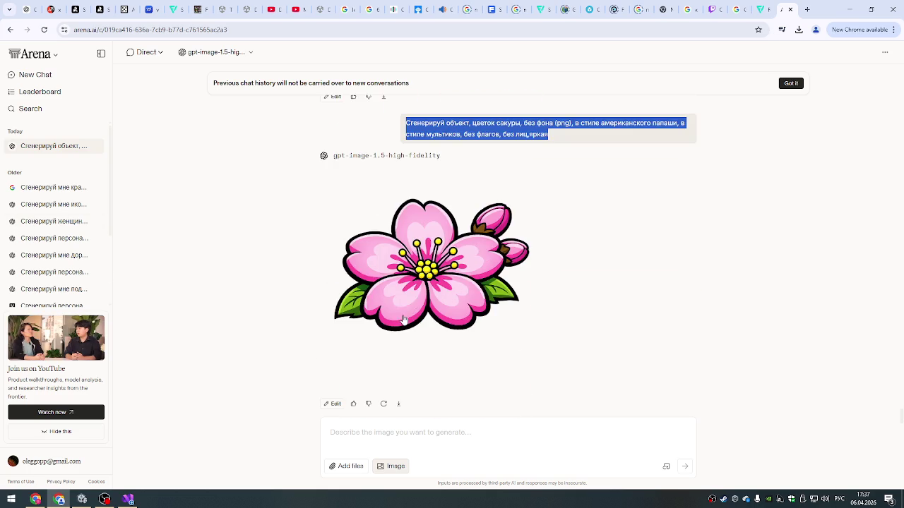
pyautogui.click(389, 436)
pyautogui.hotkey('ctrl', 'v')
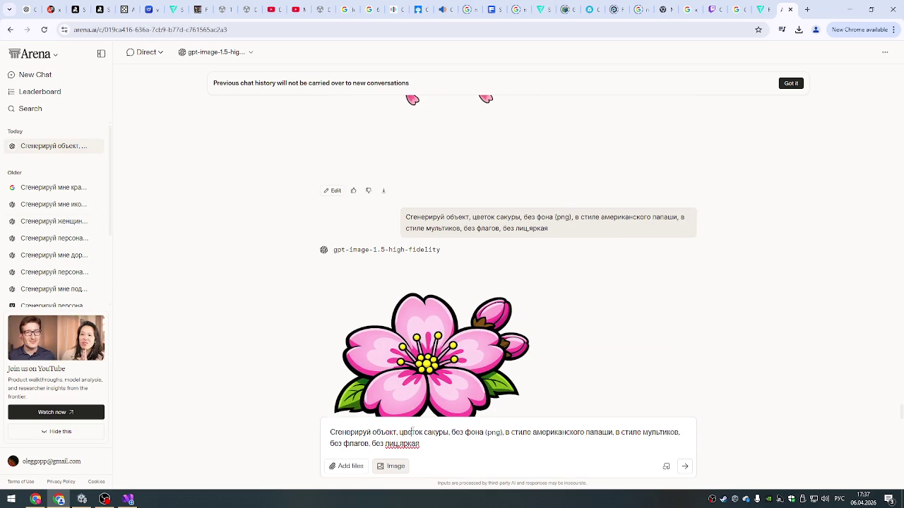
pyautogui.moveTo(400, 432); pyautogui.dragTo(446, 433)
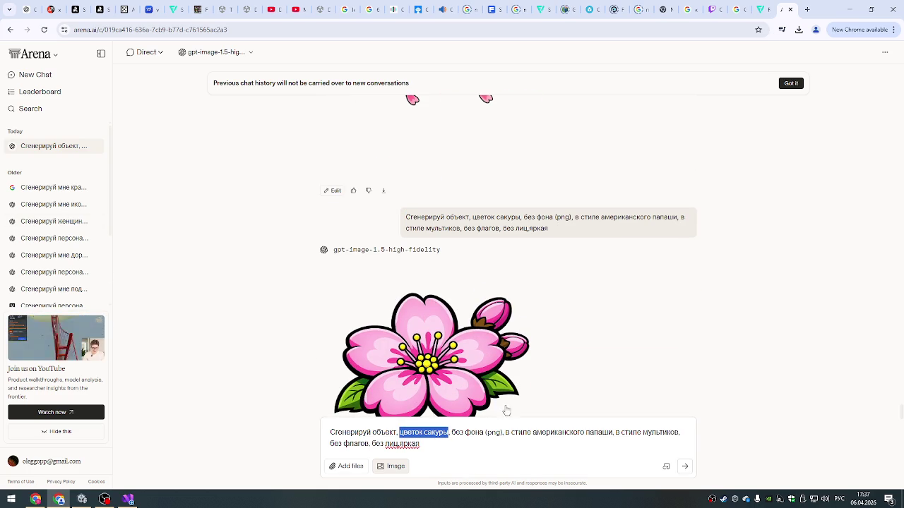
# - Unmute the music playing in Spotify
pyautogui.click(35, 499)
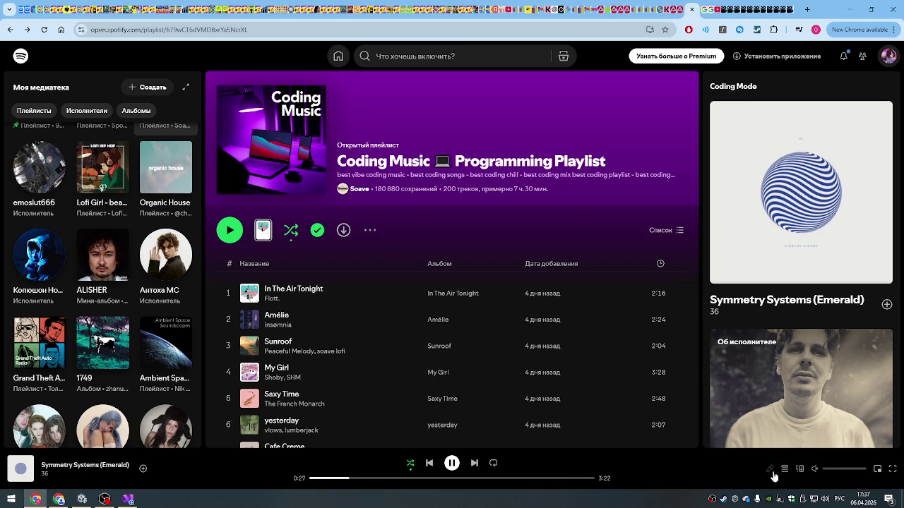
pyautogui.click(816, 469)
pyautogui.click(58, 500)
# - Delete 'цветок сакуры' from the pasted prompt, leaving the object slot empty
pyautogui.click(421, 443)
pyautogui.moveTo(399, 434); pyautogui.dragTo(443, 433)
pyautogui.write('у')
pyautogui.press('BackSpace')
pyautogui.write('ка')
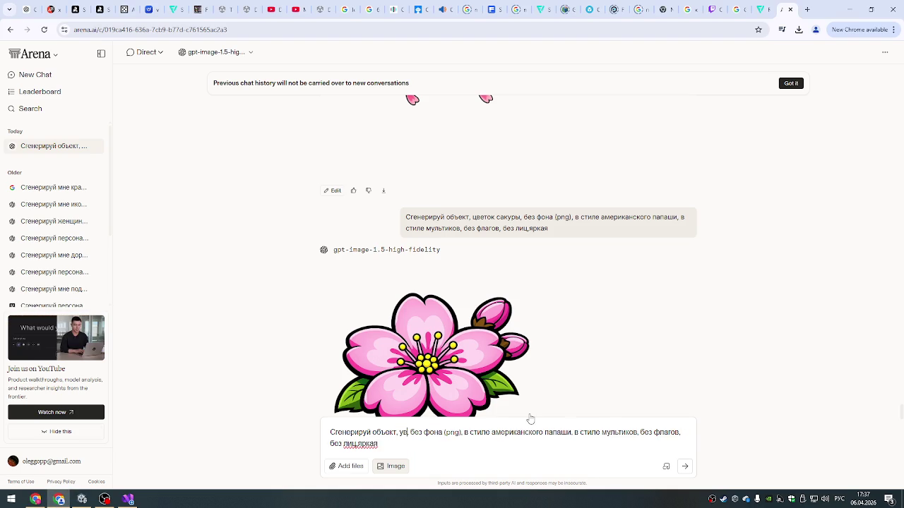
pyautogui.write('мень')
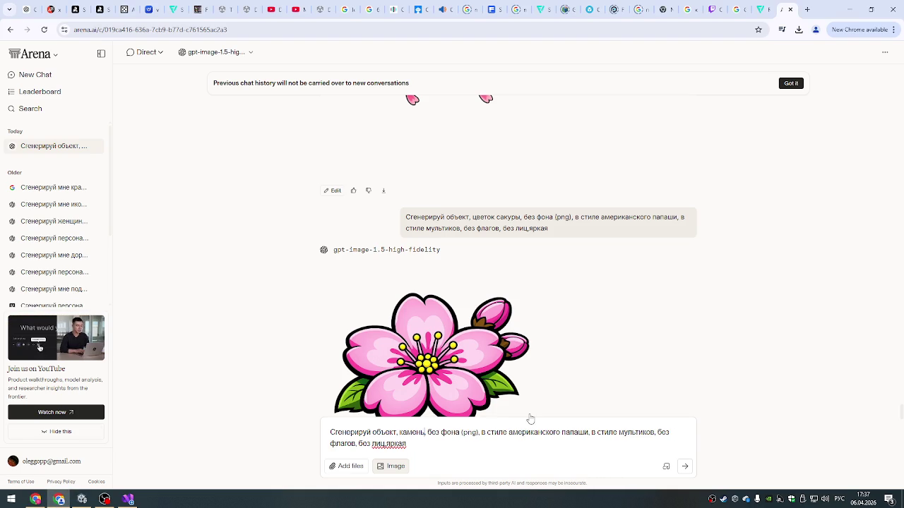
pyautogui.hotkey('ctrl', 'BackSpace')
pyautogui.hotkey('alt', 'Tab')
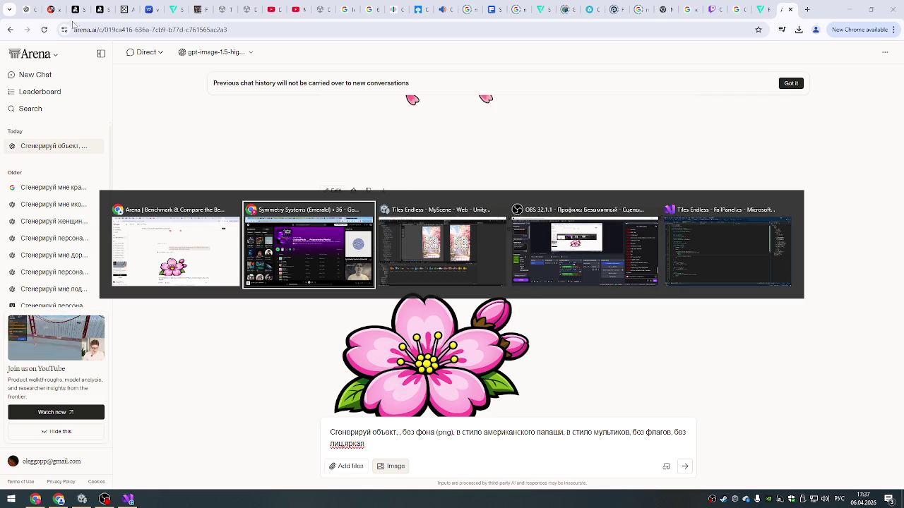
pyautogui.click(120, 266)
# - Copy the item 'Бумажный фонарик' from ChatGPT's Japanese item list
pyautogui.click(26, 10)
pyautogui.scroll(-2, 412, 264)
pyautogui.scroll(2, 387, 315)
pyautogui.scroll(-2, 387, 315)
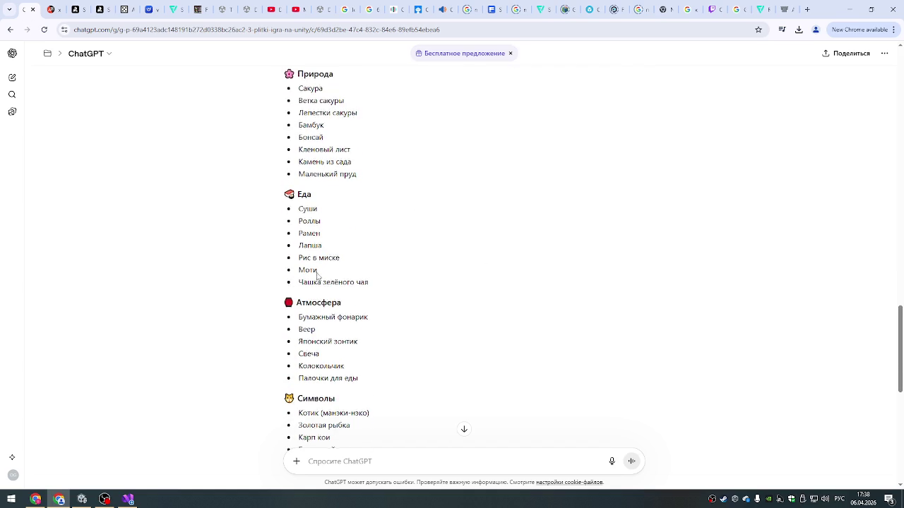
pyautogui.moveTo(304, 207); pyautogui.dragTo(314, 234)
pyautogui.click(303, 233)
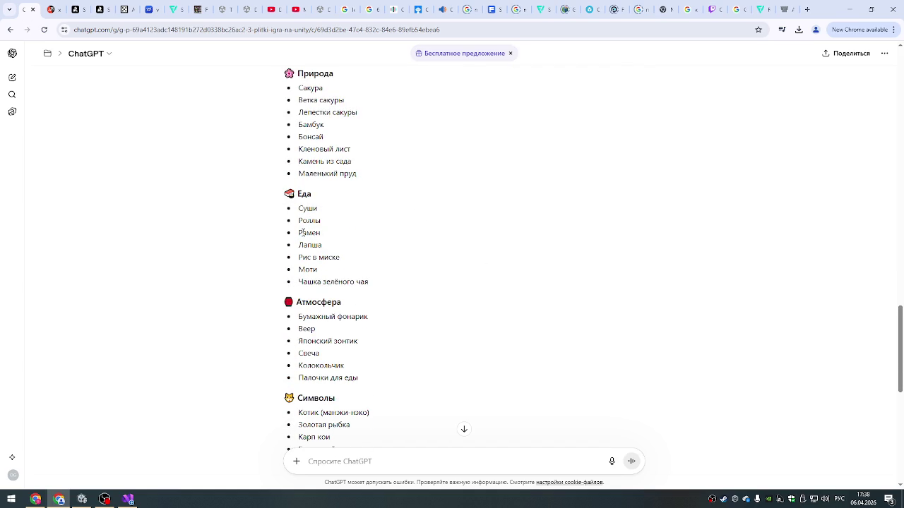
pyautogui.scroll(-2, 302, 270)
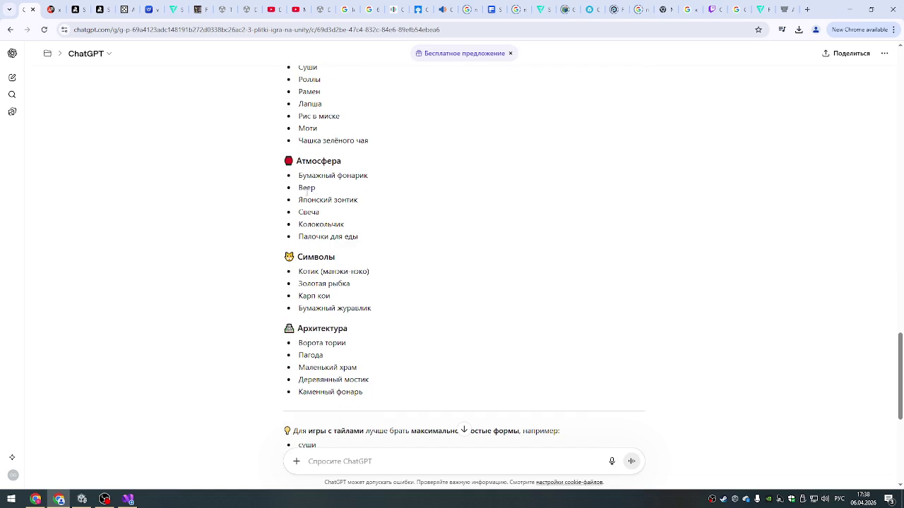
pyautogui.moveTo(298, 176); pyautogui.dragTo(371, 176)
pyautogui.hotkey('ctrl', 'c')
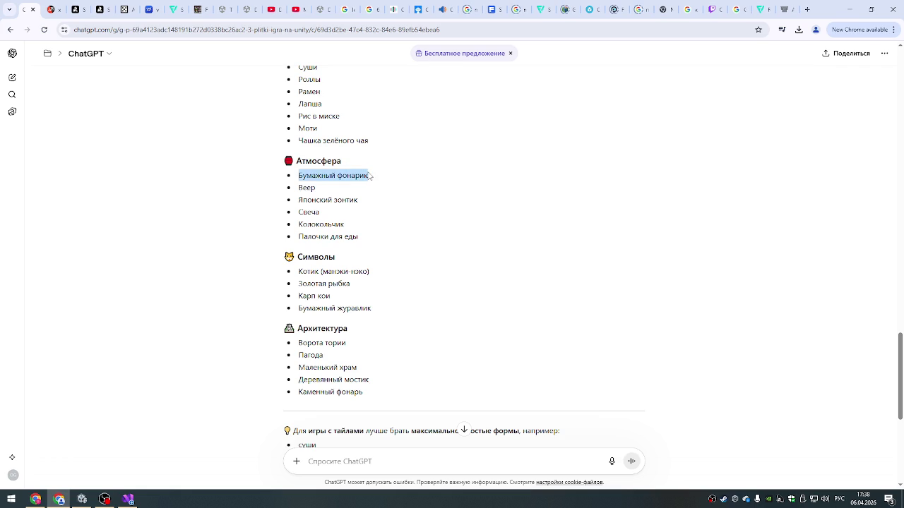
pyautogui.hotkey('alt', 'Tab')
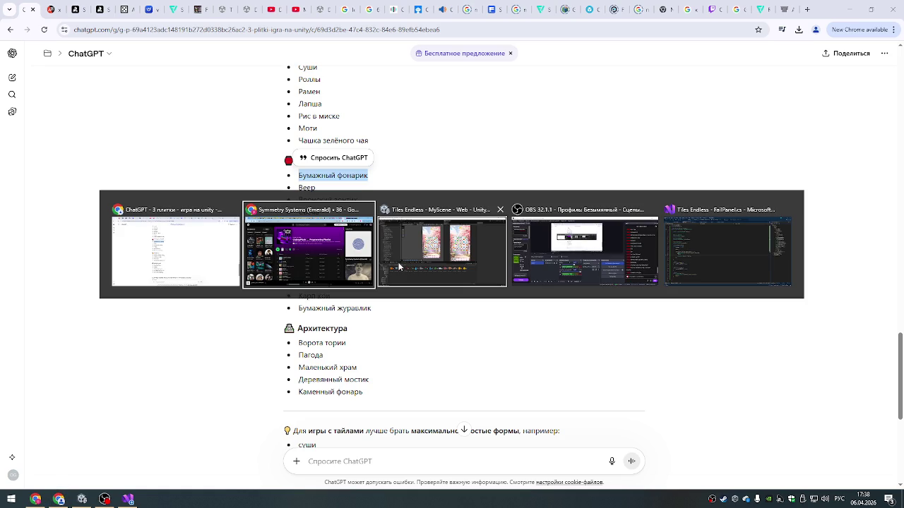
pyautogui.press('Escape')
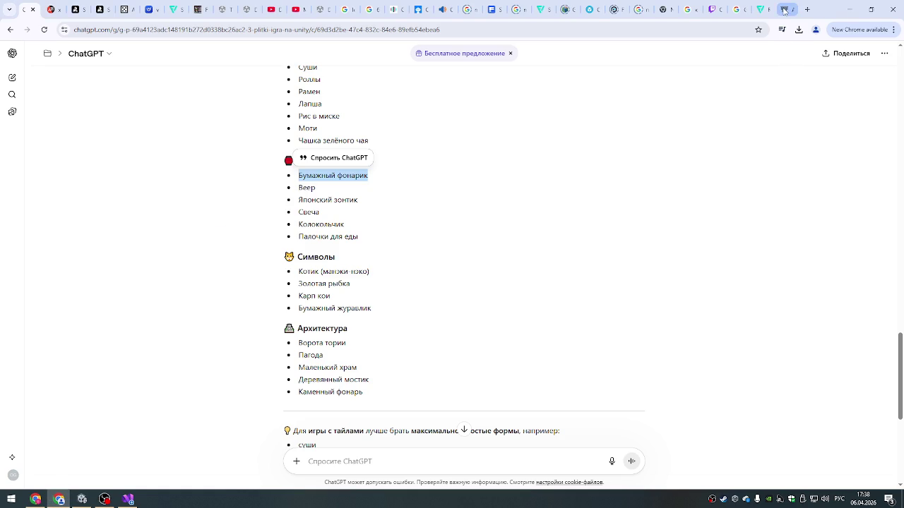
# - Insert 'Бумажный фонарик' into the Arena prompt and send the paper lantern image request
pyautogui.click(784, 10)
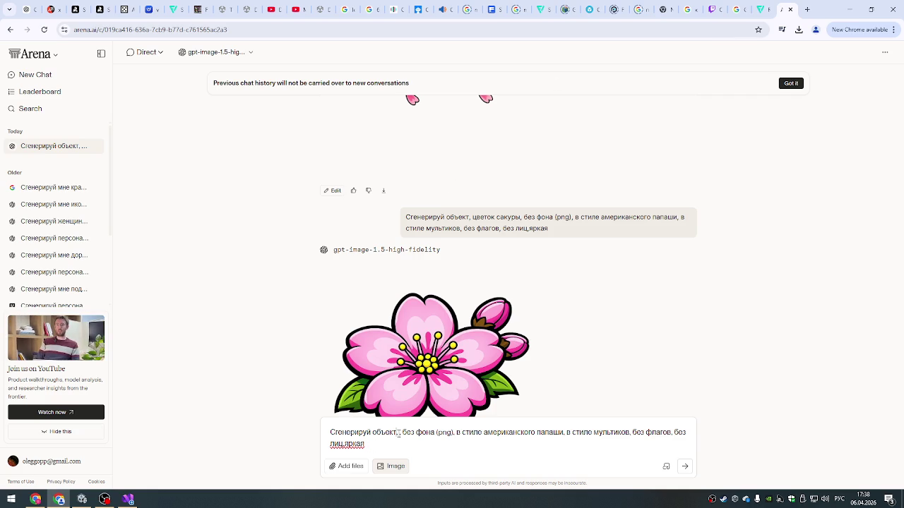
pyautogui.hotkey('ctrl', 'v')
pyautogui.click(685, 466)
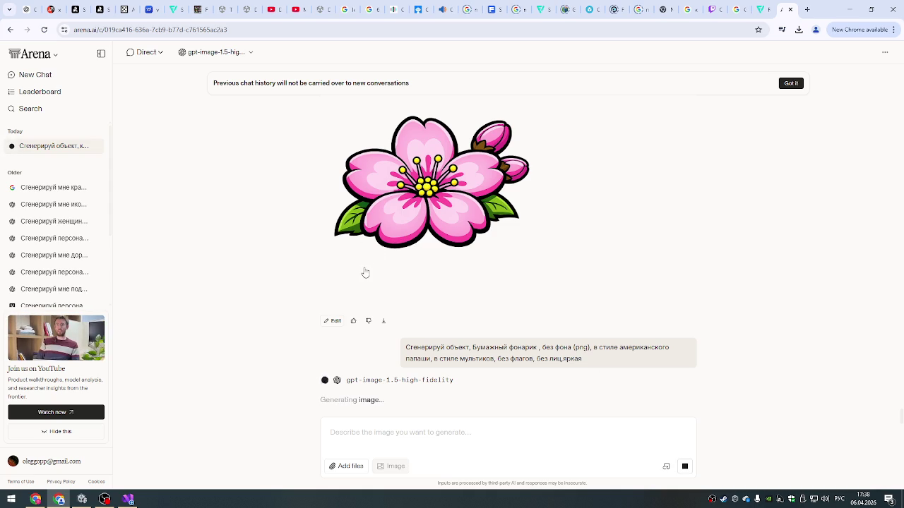
pyautogui.click(83, 500)
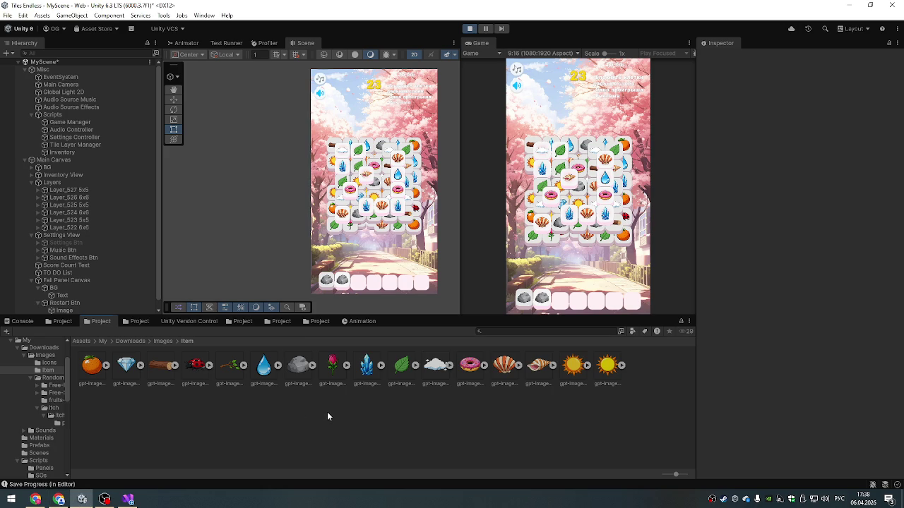
# - Enlarge the scene view and inspect the Scripts, EventSystem, Game Manager and Audio Controller objects
pyautogui.moveTo(422, 317); pyautogui.dragTo(420, 338)
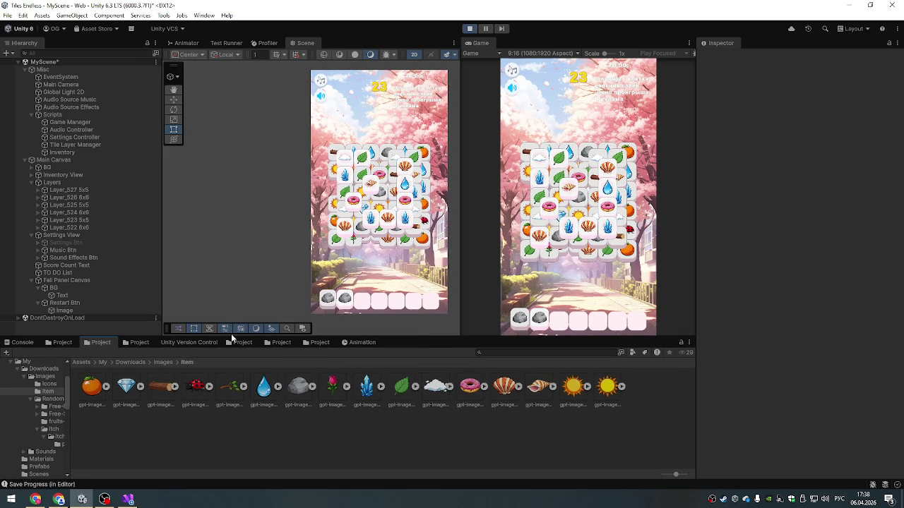
pyautogui.click(91, 387)
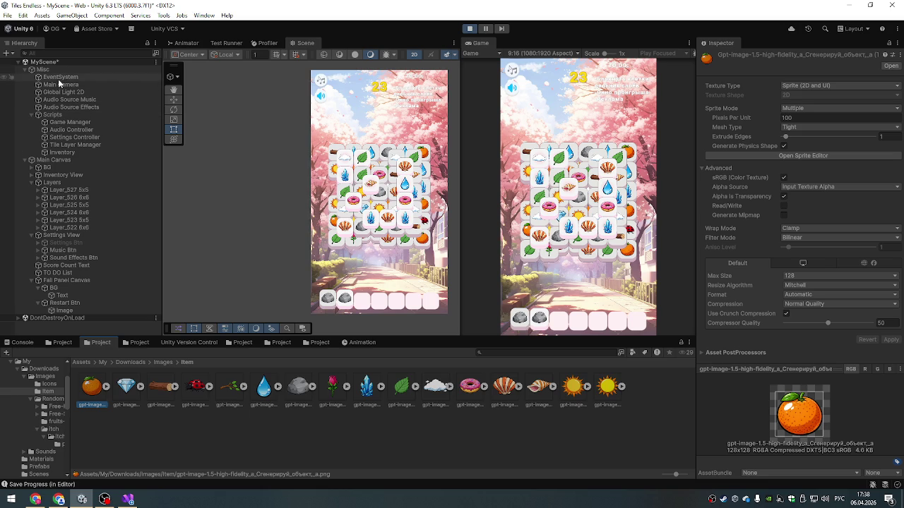
pyautogui.click(51, 116)
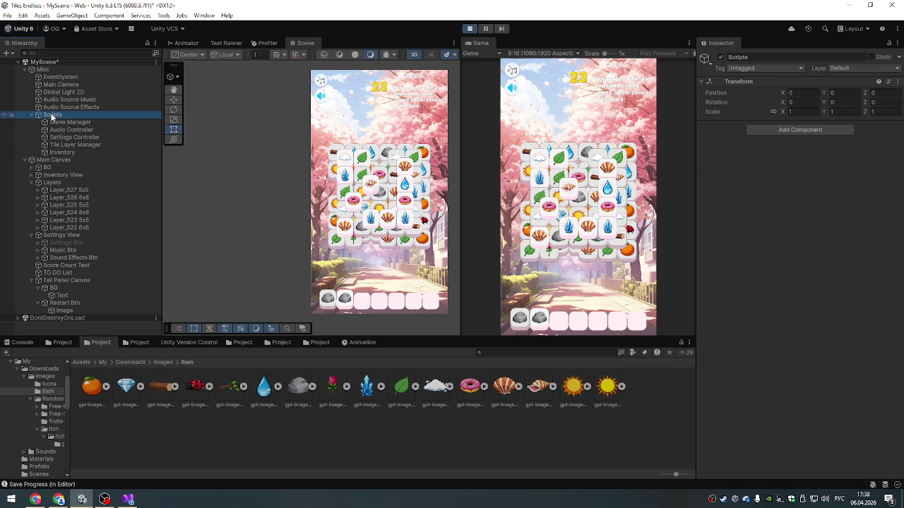
pyautogui.click(52, 77)
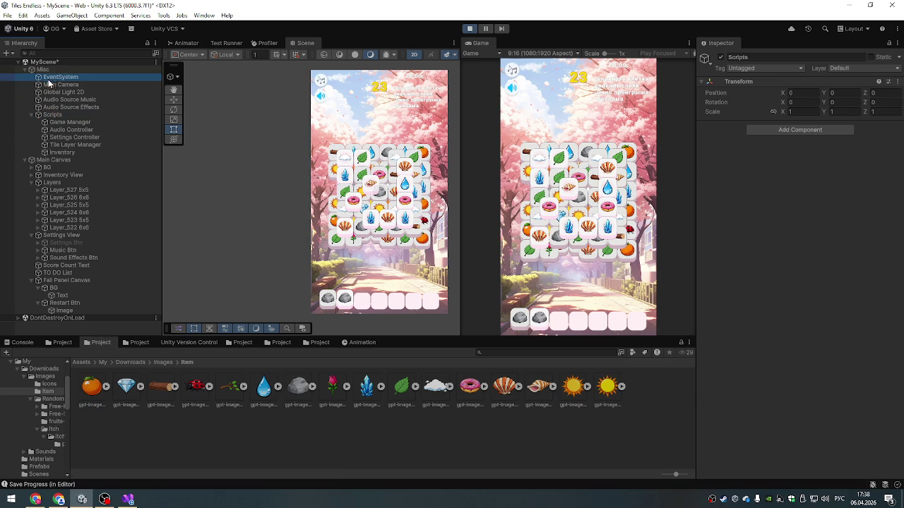
pyautogui.click(63, 124)
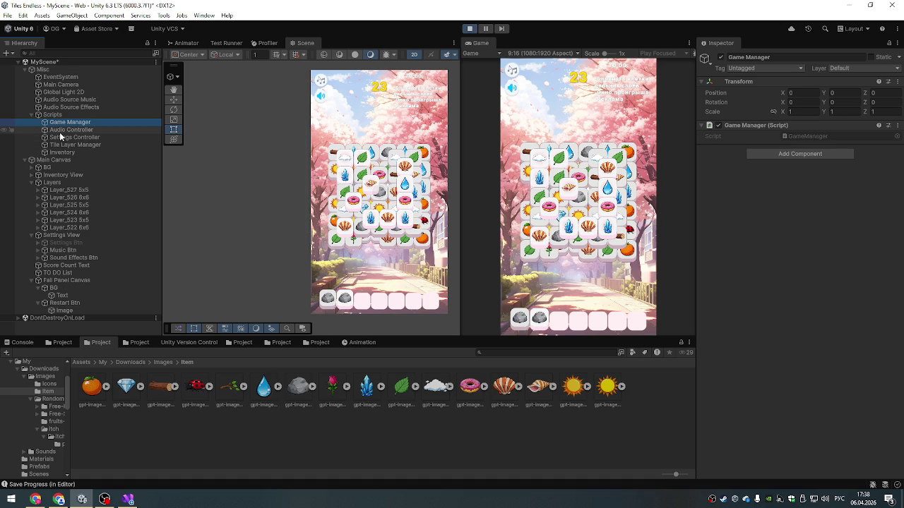
pyautogui.click(59, 132)
# - View the Tile Layer Manager's Sprites list and the orange sprite's import settings
pyautogui.click(62, 145)
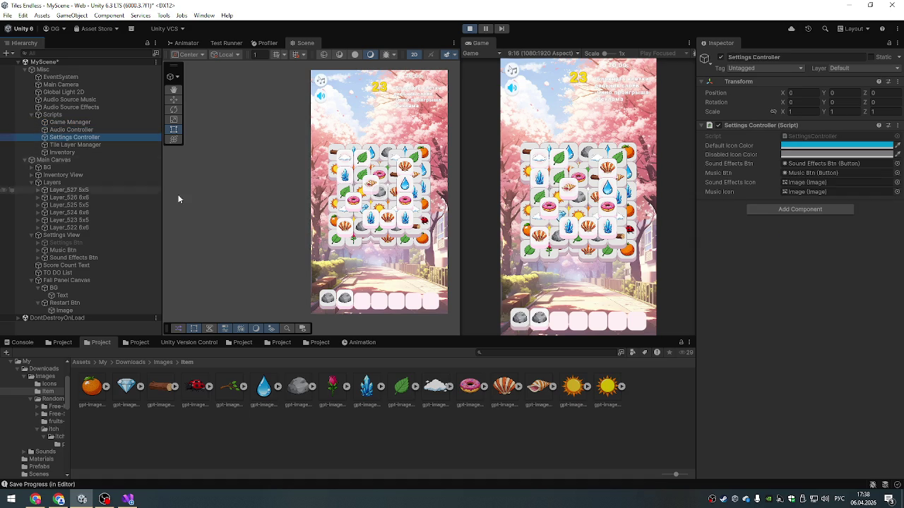
pyautogui.scroll(-2, 798, 236)
pyautogui.scroll(2, 812, 236)
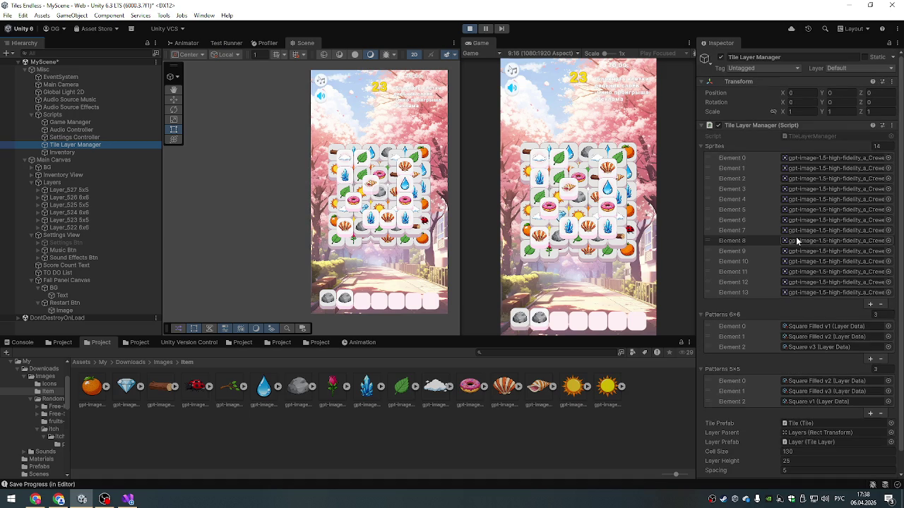
pyautogui.click(739, 159)
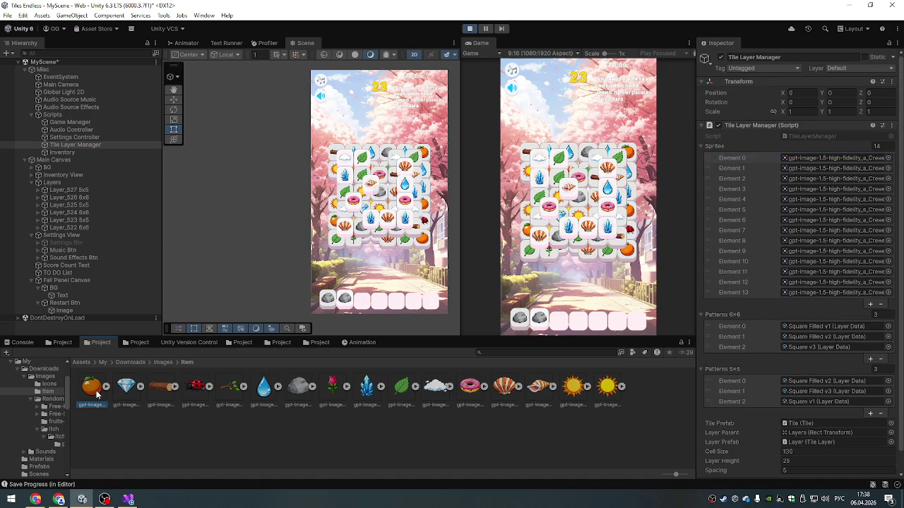
pyautogui.click(93, 389)
# - Check the Inventory's Slot T Fs list, then return to the Tile Layer Manager's Element 0
pyautogui.click(64, 152)
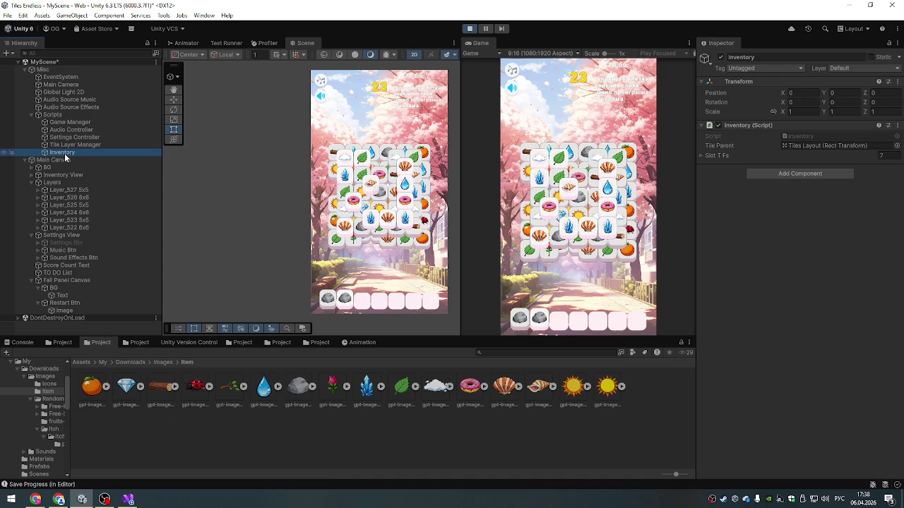
pyautogui.click(71, 145)
pyautogui.click(67, 152)
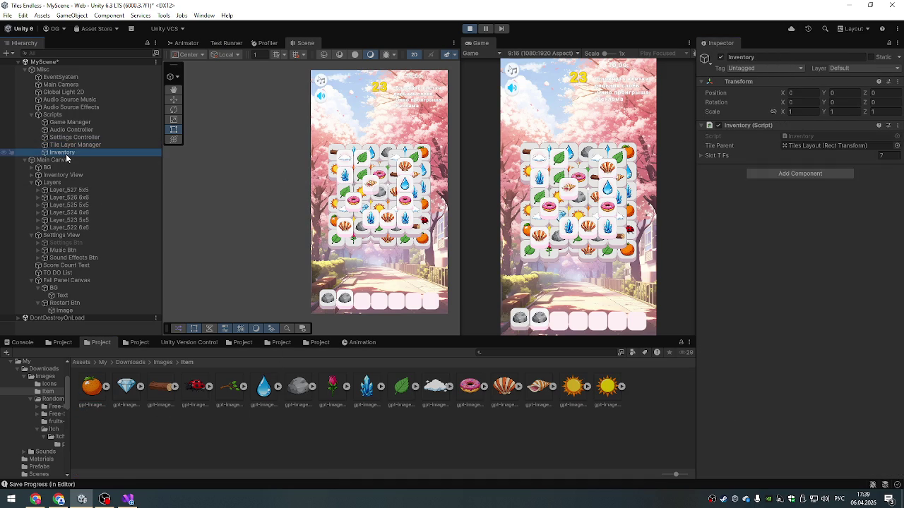
pyautogui.click(701, 155)
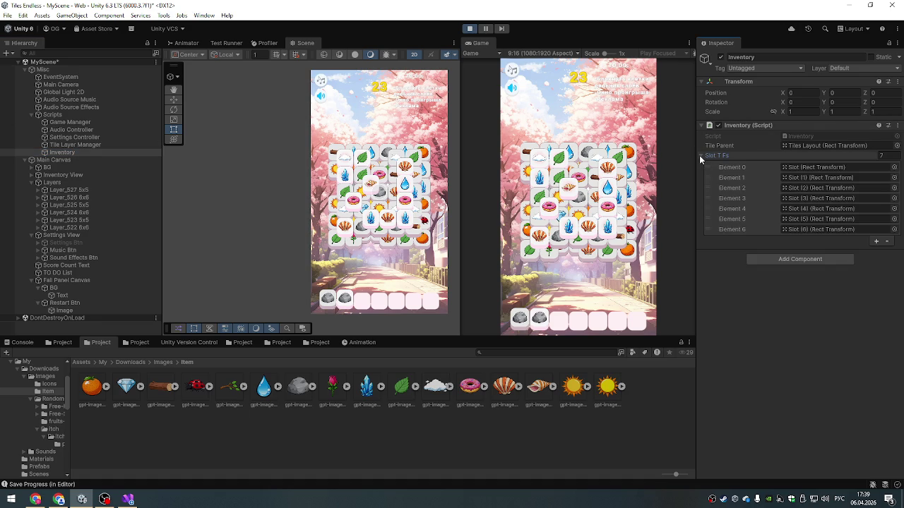
pyautogui.click(699, 155)
pyautogui.click(80, 144)
pyautogui.click(731, 160)
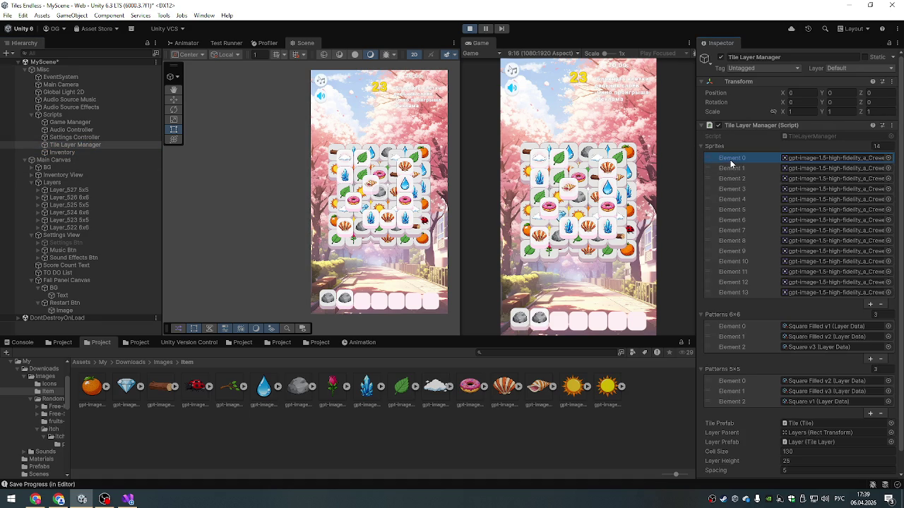
# - Remove Elements 0, 5 and 8 from the Tile Layer Manager's Sprites list
pyautogui.press('Delete')
pyautogui.click(882, 305)
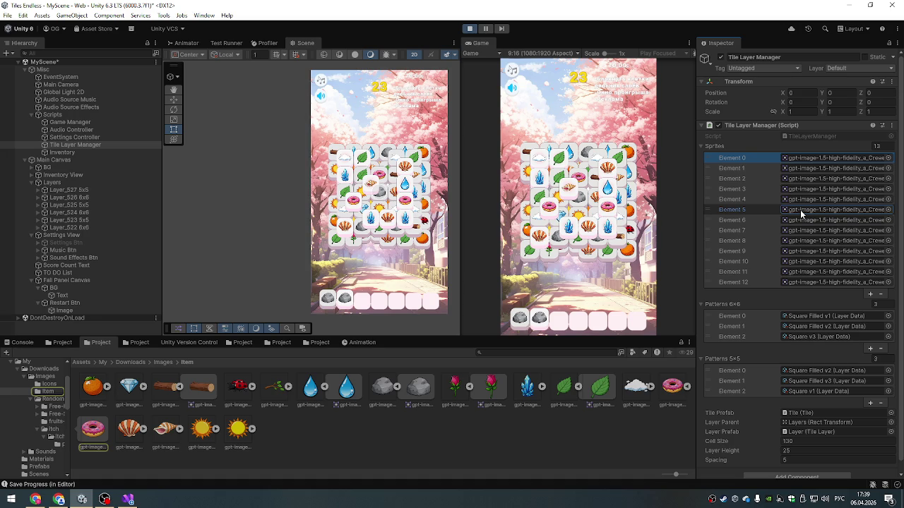
pyautogui.click(744, 210)
pyautogui.press('Delete')
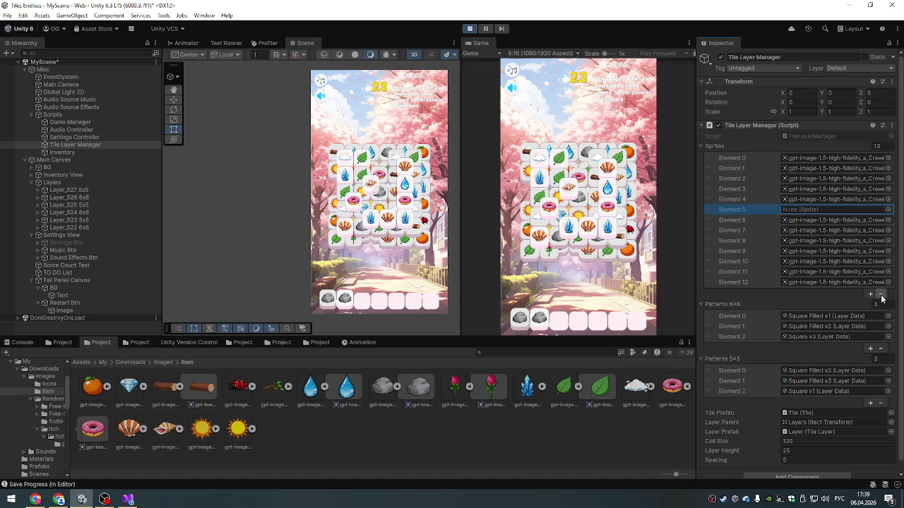
pyautogui.click(881, 296)
pyautogui.click(738, 220)
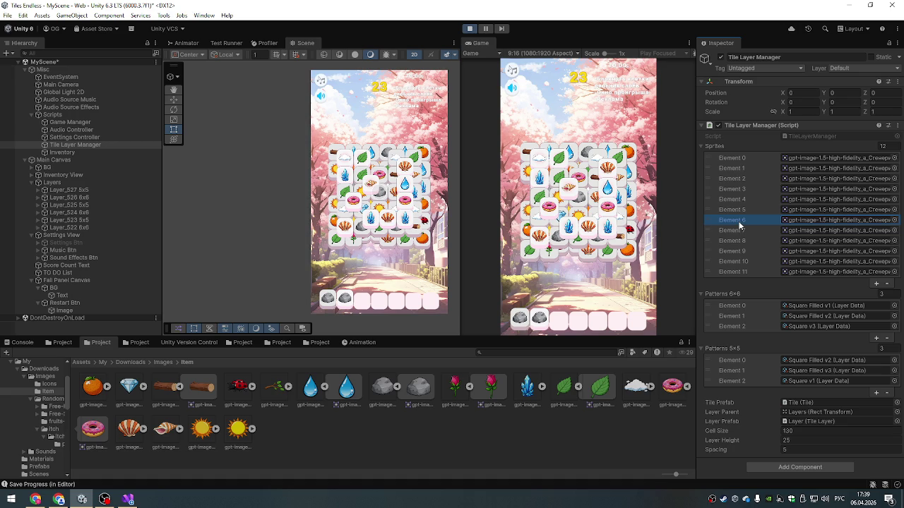
pyautogui.click(791, 230)
pyautogui.click(793, 241)
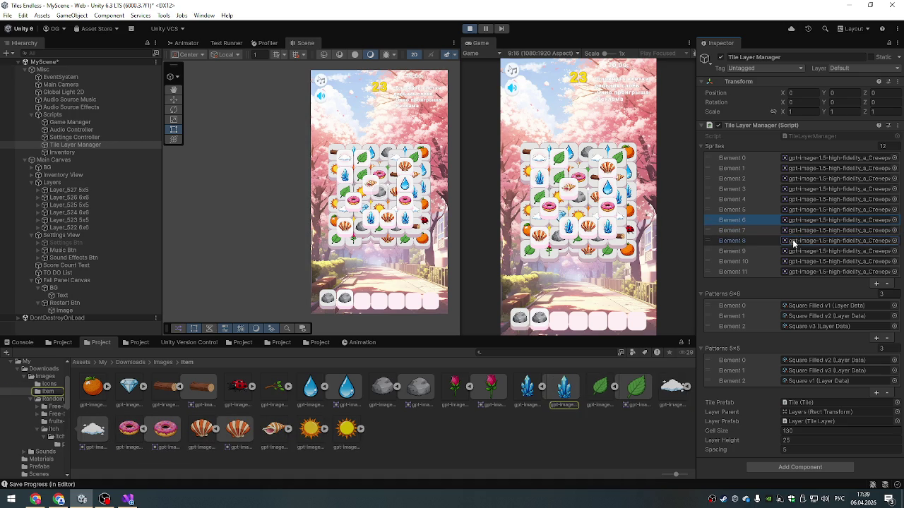
pyautogui.click(743, 241)
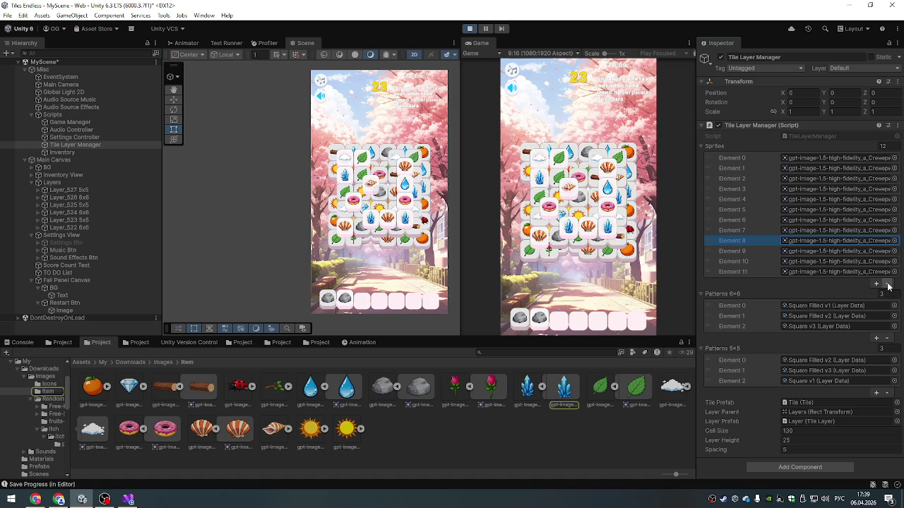
pyautogui.click(887, 284)
# - Check the ladybug and diamond sprites in the remaining entries, then clear the Console
pyautogui.click(735, 241)
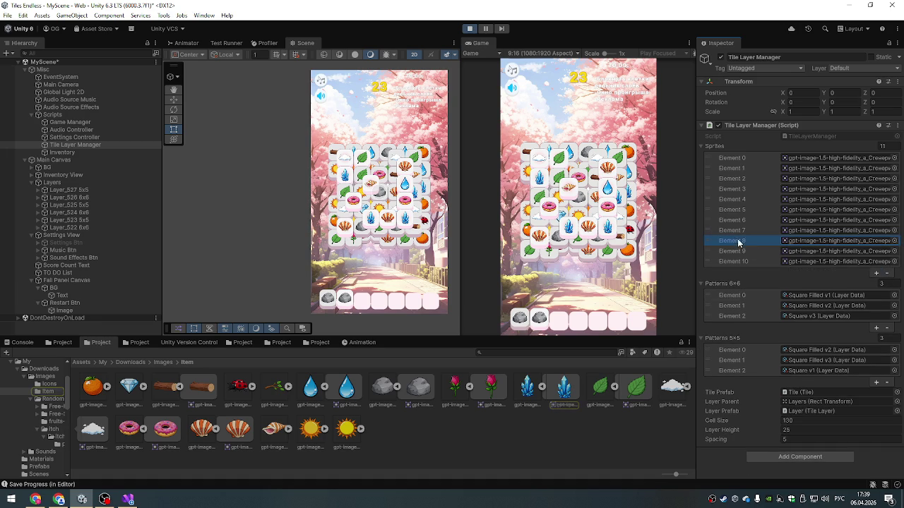
pyautogui.click(793, 254)
pyautogui.click(791, 261)
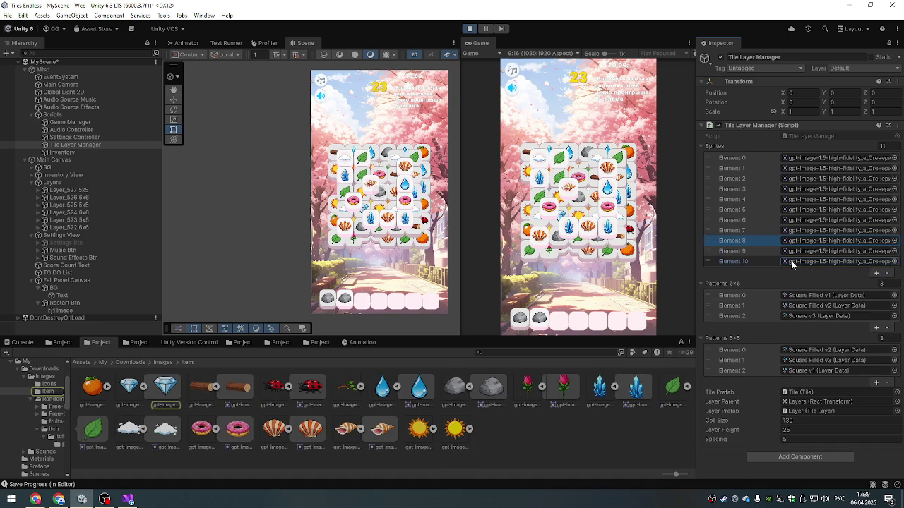
pyautogui.click(755, 263)
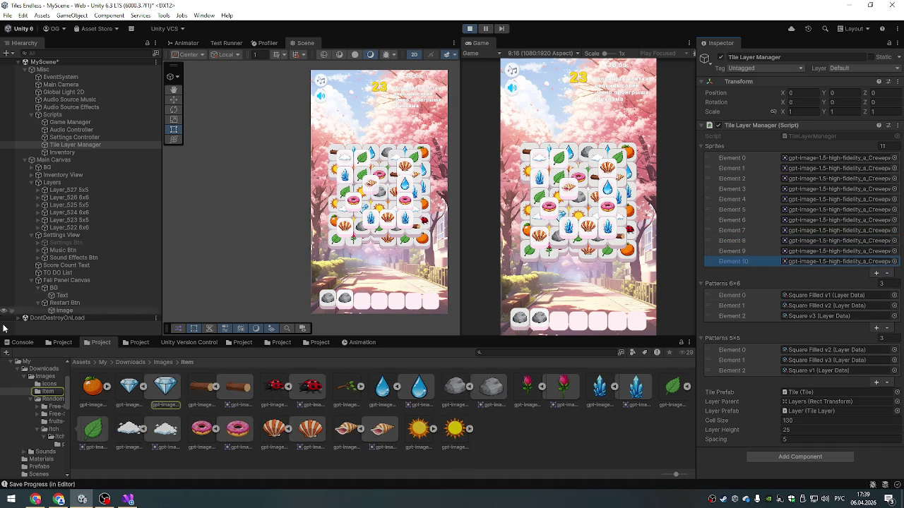
pyautogui.click(19, 343)
pyautogui.click(9, 353)
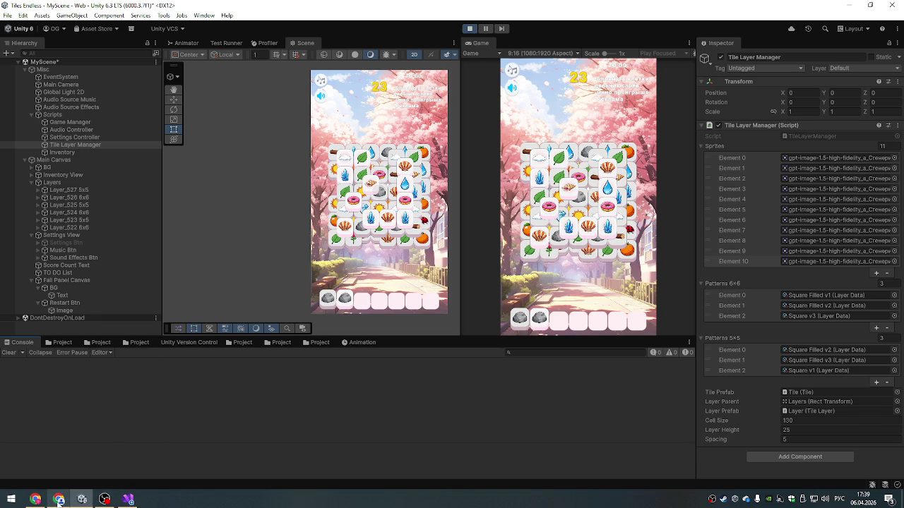
# - Save the generated paper lantern image as a PNG
pyautogui.click(58, 499)
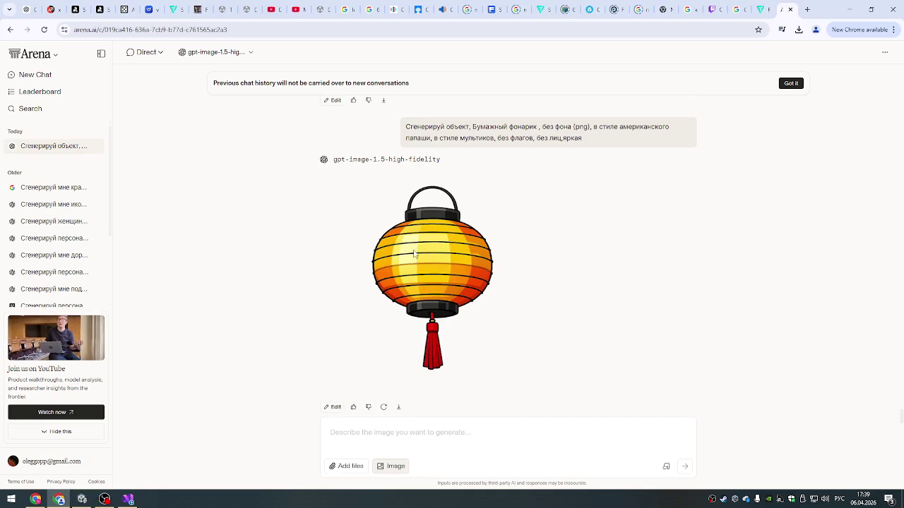
pyautogui.click(438, 249)
pyautogui.rightClick(474, 215)
pyautogui.click(514, 251)
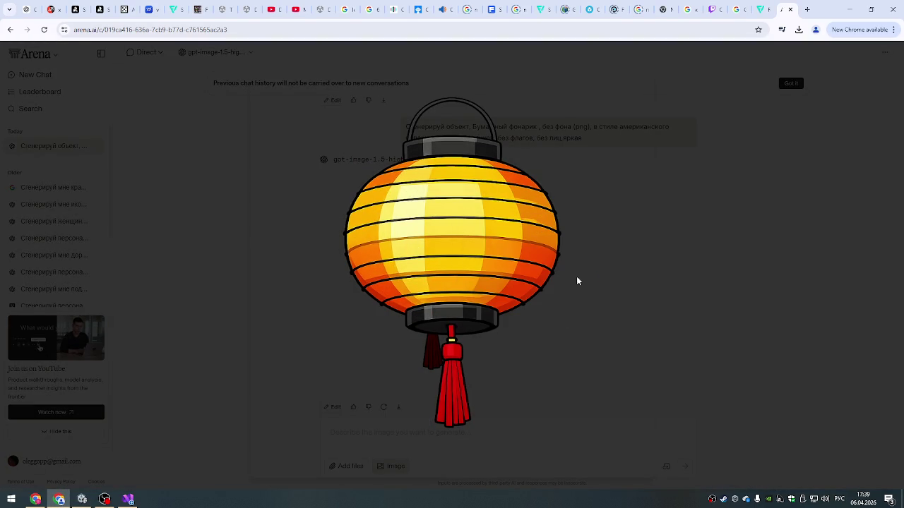
pyautogui.press('Return')
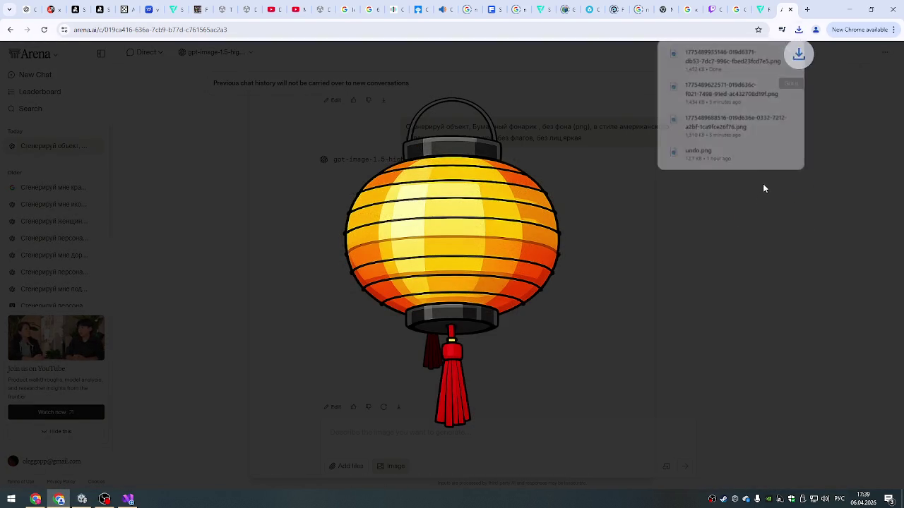
pyautogui.click(762, 187)
# - Copy the lantern prompt and paste it into the empty Arena prompt box
pyautogui.scroll(3, 444, 224)
pyautogui.scroll(-2, 433, 224)
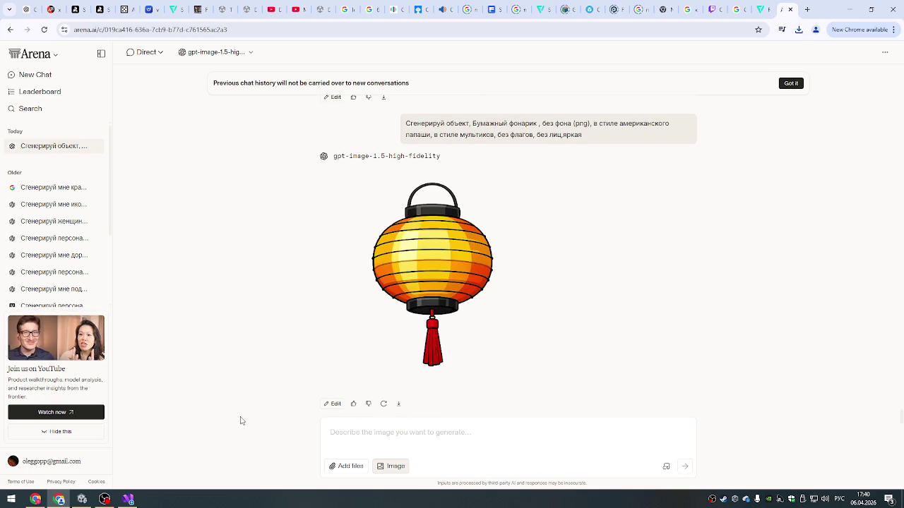
pyautogui.moveTo(104, 498)
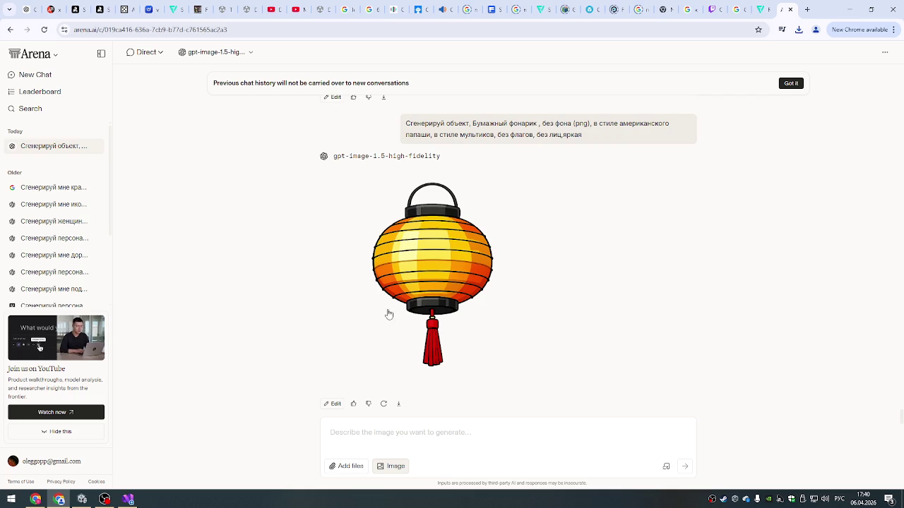
pyautogui.scroll(2, 467, 252)
pyautogui.moveTo(409, 221); pyautogui.dragTo(611, 229)
pyautogui.click(425, 219)
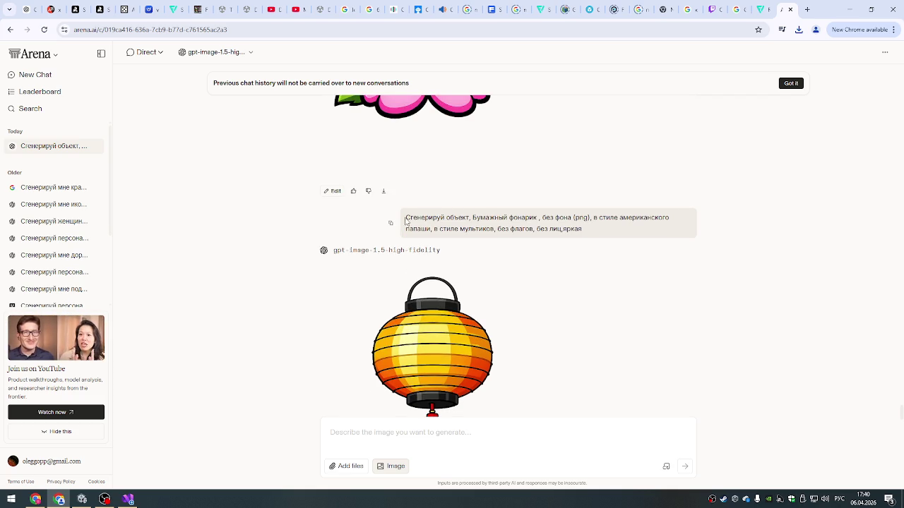
pyautogui.moveTo(406, 221); pyautogui.dragTo(621, 240)
pyautogui.hotkey('ctrl', 'c')
pyautogui.click(397, 433)
pyautogui.hotkey('ctrl', 'v')
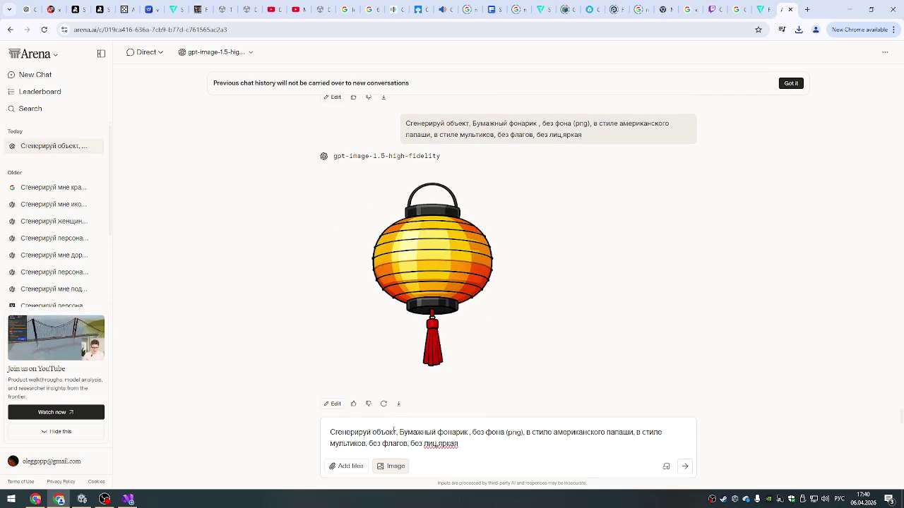
# - Replace the object name with 'КРАСНЫЙ ШАРИК' and send the red balloon request
pyautogui.moveTo(400, 432); pyautogui.dragTo(466, 433)
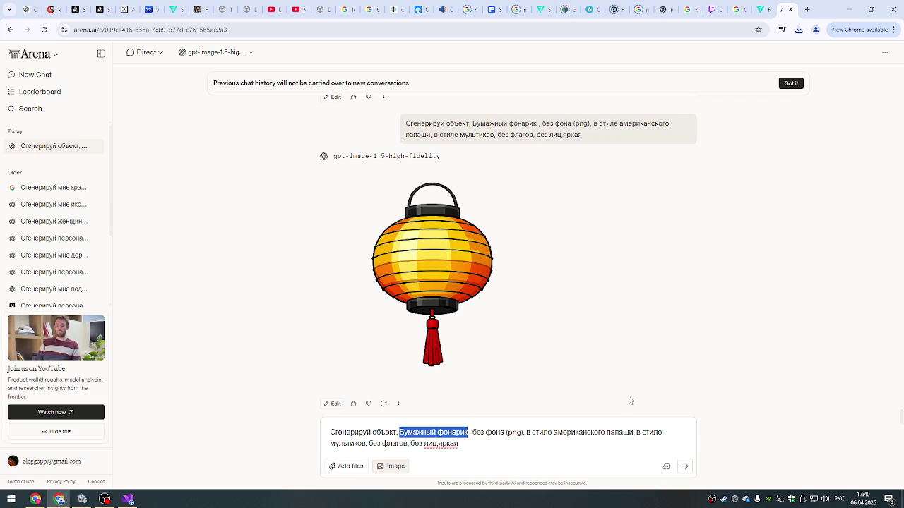
pyautogui.write('КРАСНЫЙ ШАРИК')
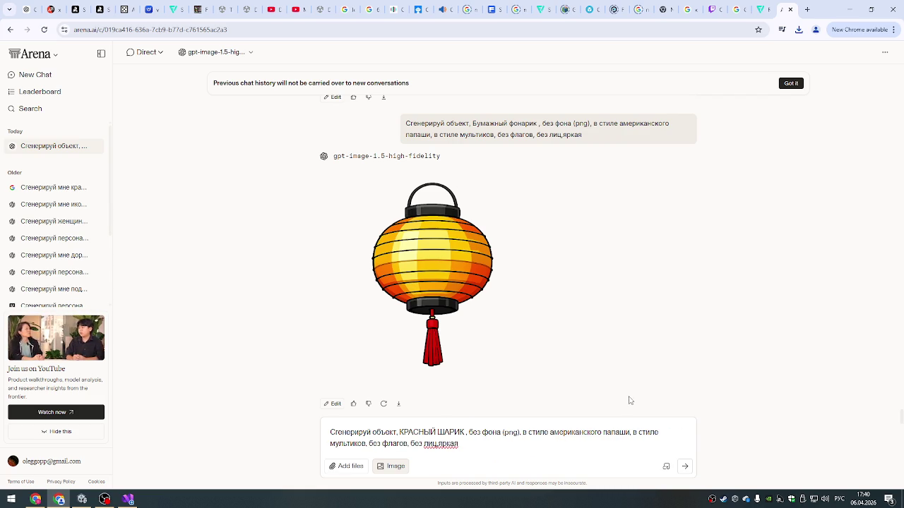
pyautogui.click(685, 467)
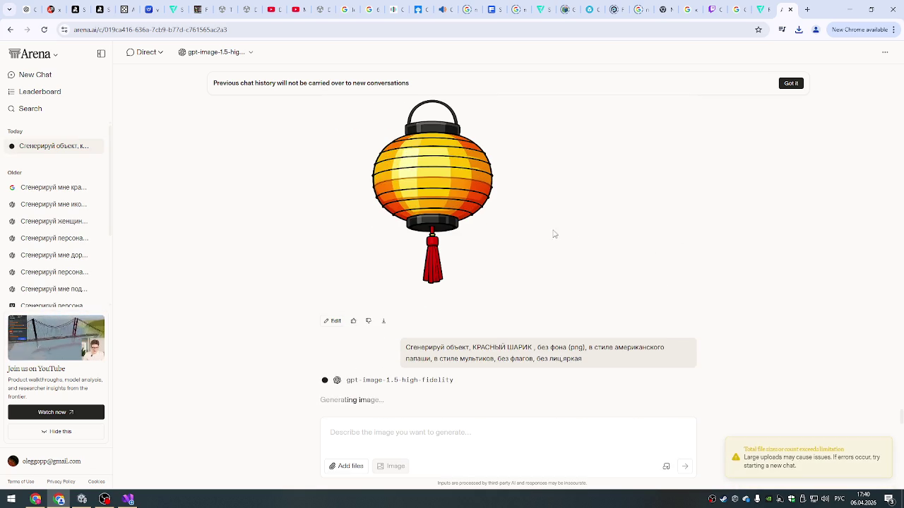
pyautogui.click(82, 500)
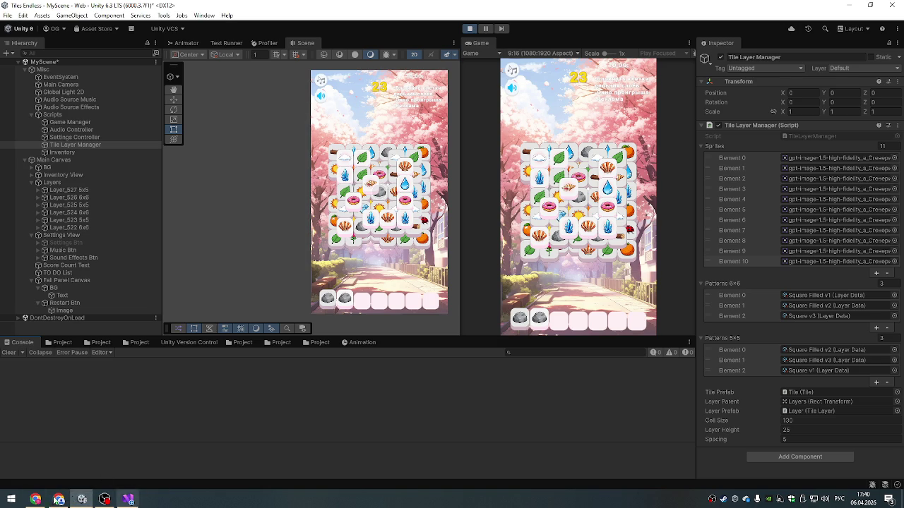
# - Show the three downloaded PNGs in the Downloads folder from Chrome's downloads list, then close it
pyautogui.click(58, 500)
pyautogui.click(799, 29)
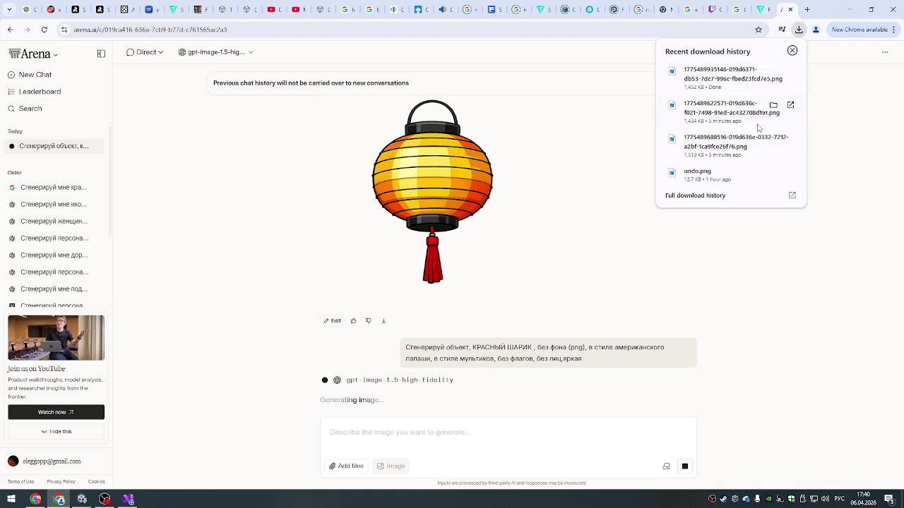
pyautogui.click(774, 70)
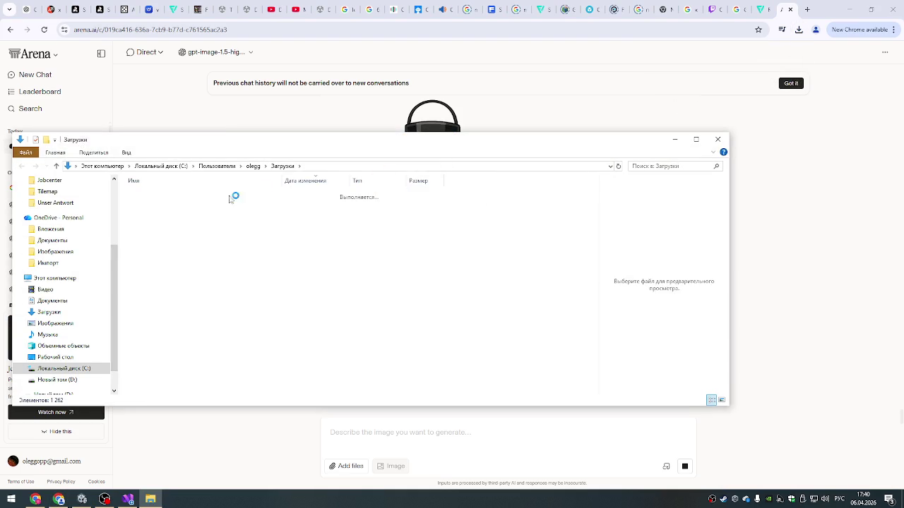
pyautogui.click(718, 139)
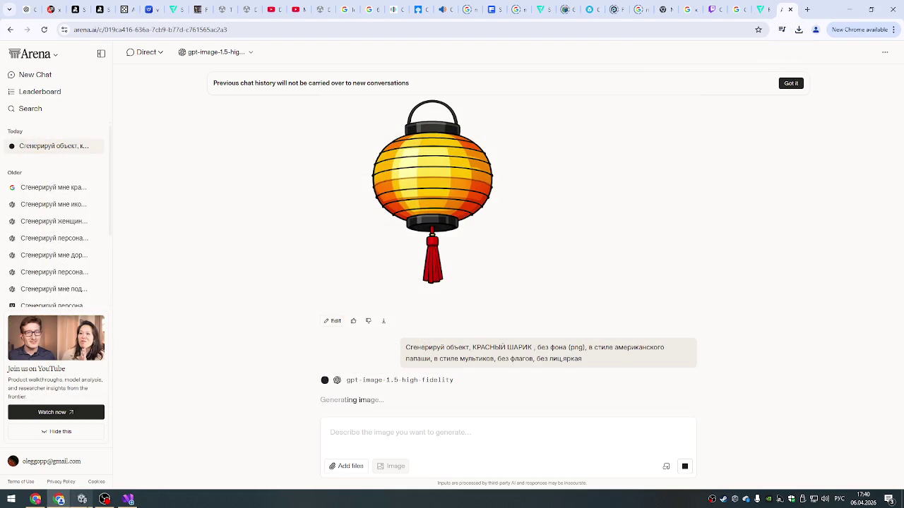
pyautogui.click(74, 456)
# - Create a folder named New inside the Item sprites folder
pyautogui.click(89, 342)
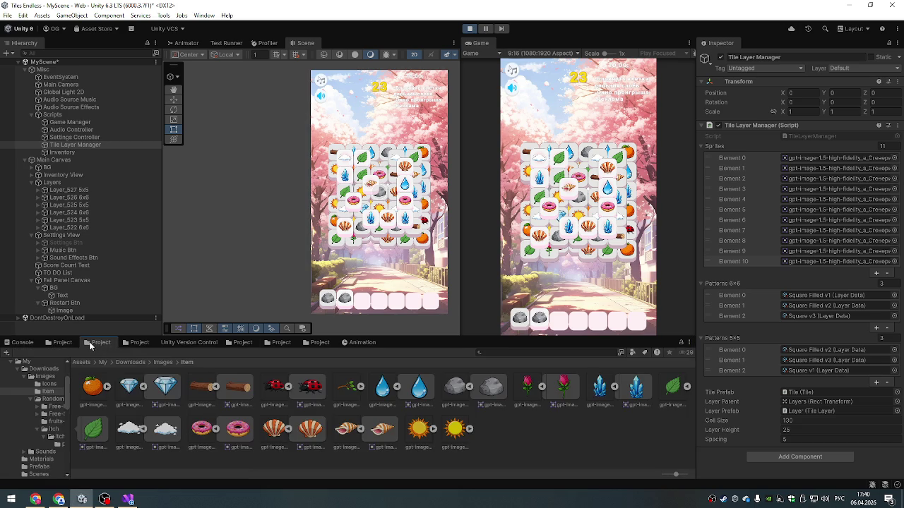
pyautogui.click(448, 439)
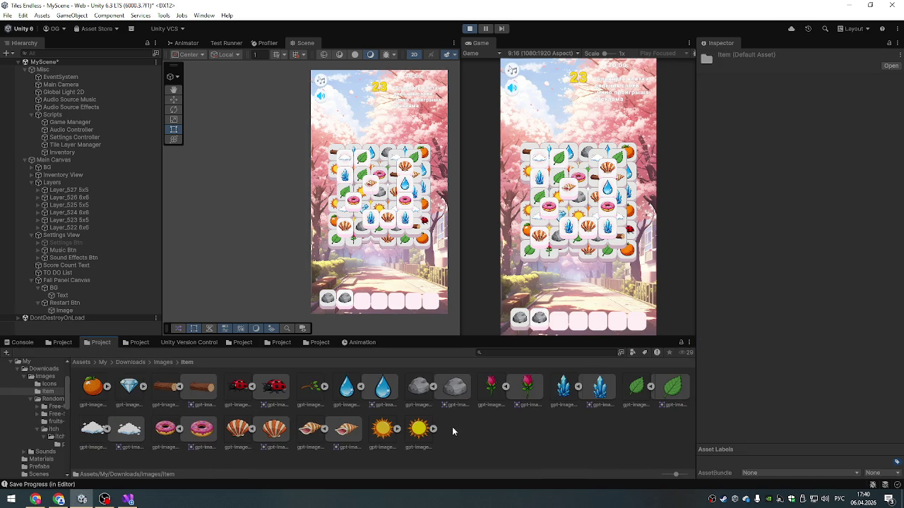
pyautogui.rightClick(448, 439)
pyautogui.moveTo(494, 172)
pyautogui.click(657, 175)
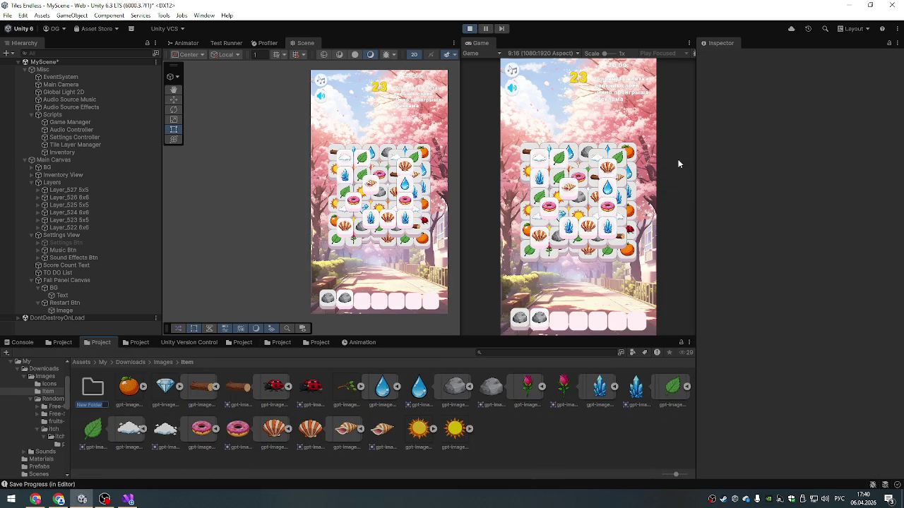
pyautogui.press('BackSpace')
pyautogui.hotkey('alt', 'shift')
pyautogui.press('Return')
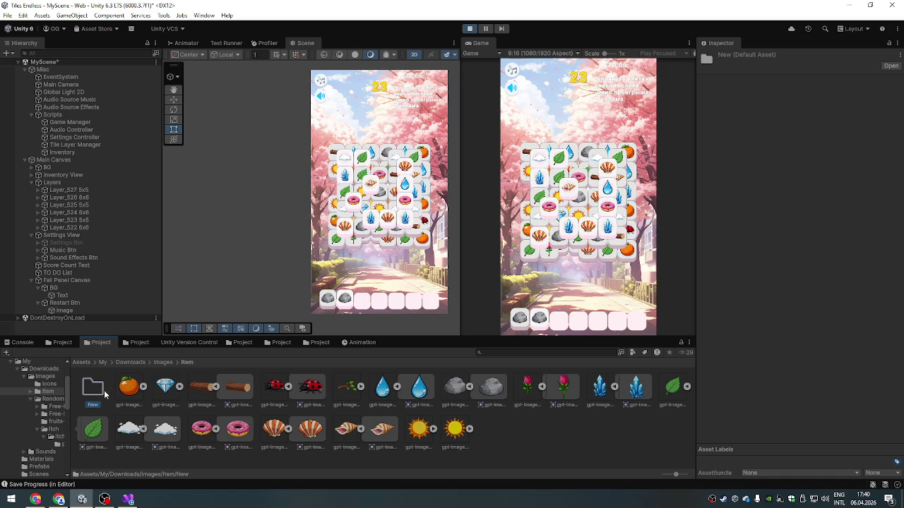
pyautogui.doubleClick(105, 394)
# - Paste the three downloaded PNGs into the New folder through File Explorer
pyautogui.rightClick(141, 401)
pyautogui.click(221, 148)
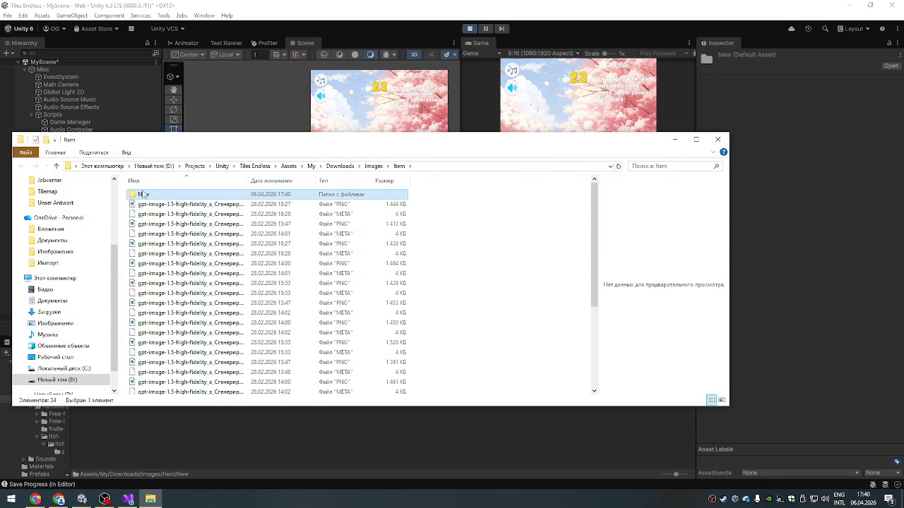
pyautogui.doubleClick(146, 195)
pyautogui.hotkey('ctrl', 'v')
pyautogui.click(712, 141)
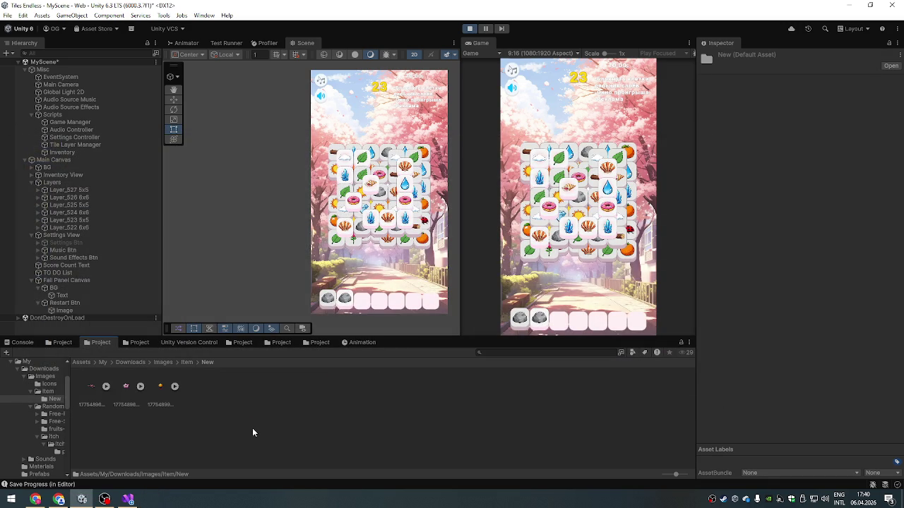
pyautogui.click(48, 391)
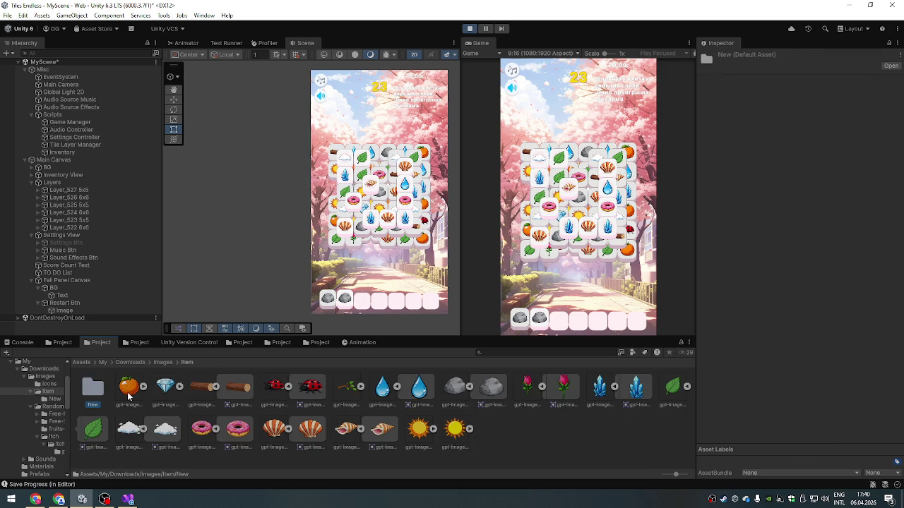
pyautogui.doubleClick(90, 390)
# - Give the three new images Max Size 128 with crunch compression enabled
pyautogui.click(92, 385)
pyautogui.keyDown('shift'); pyautogui.click(161, 385); pyautogui.keyUp('shift')
pyautogui.click(805, 309)
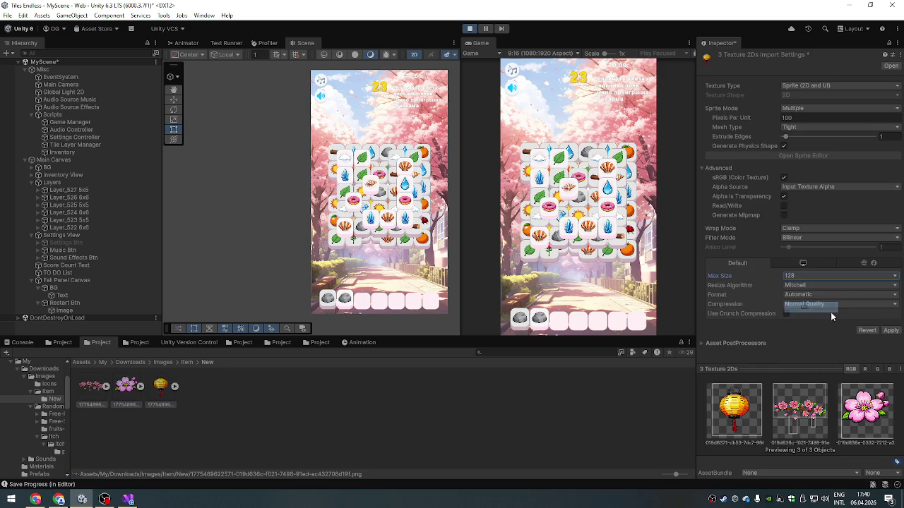
pyautogui.click(786, 315)
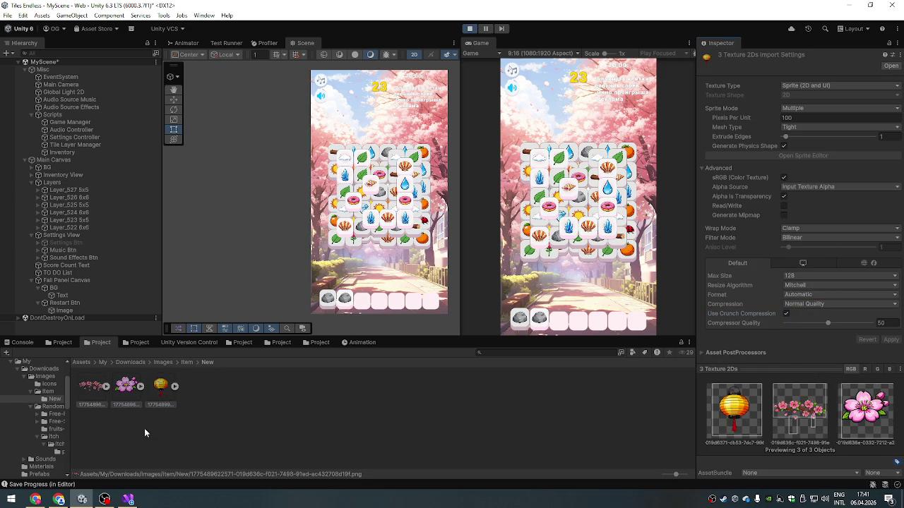
pyautogui.click(147, 391)
pyautogui.click(140, 387)
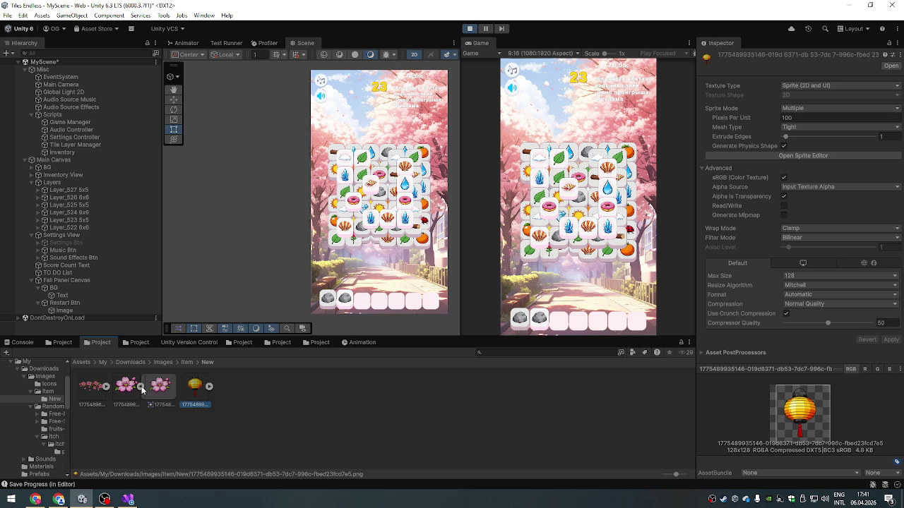
pyautogui.click(126, 386)
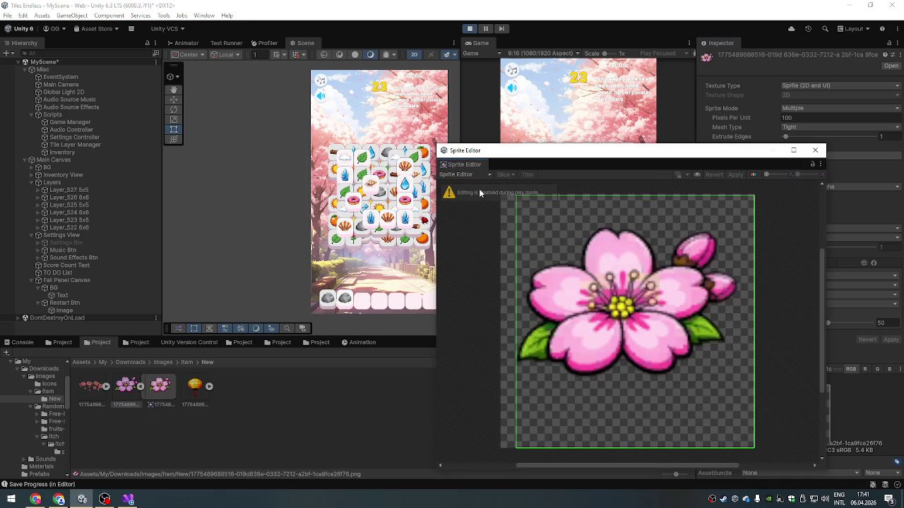
pyautogui.click(815, 149)
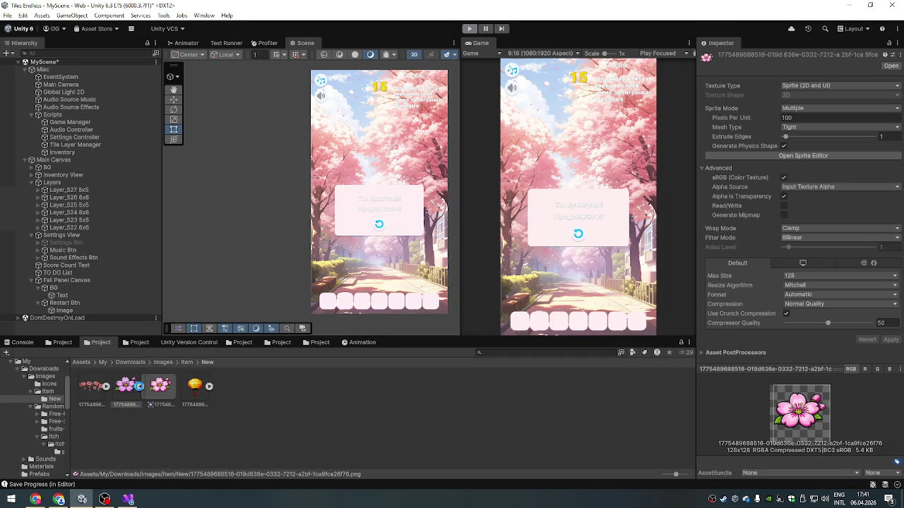
pyautogui.hotkey('alt', 'Tab')
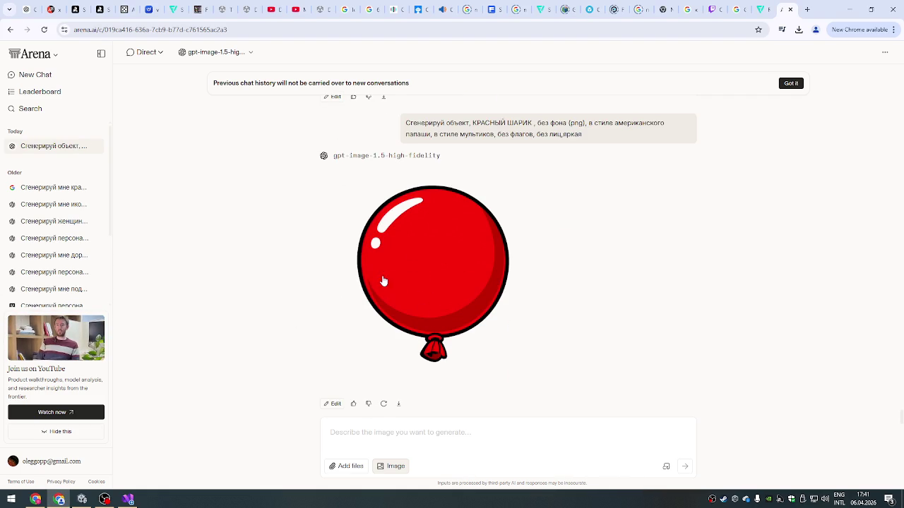
# - Enlarge the generated balloon image to inspect it, then close the preview
pyautogui.click(394, 255)
pyautogui.click(688, 202)
pyautogui.click(447, 233)
pyautogui.click(641, 202)
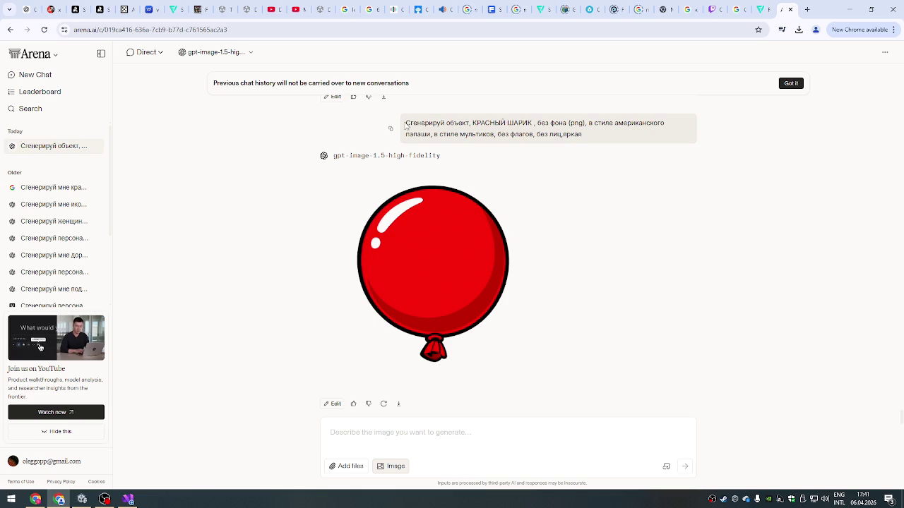
# - Paste the previous prompt and replace КРАСНЫЙ ШАРИК with 'красный воздушный шар'
pyautogui.tripleClick(407, 128)
pyautogui.click(430, 432)
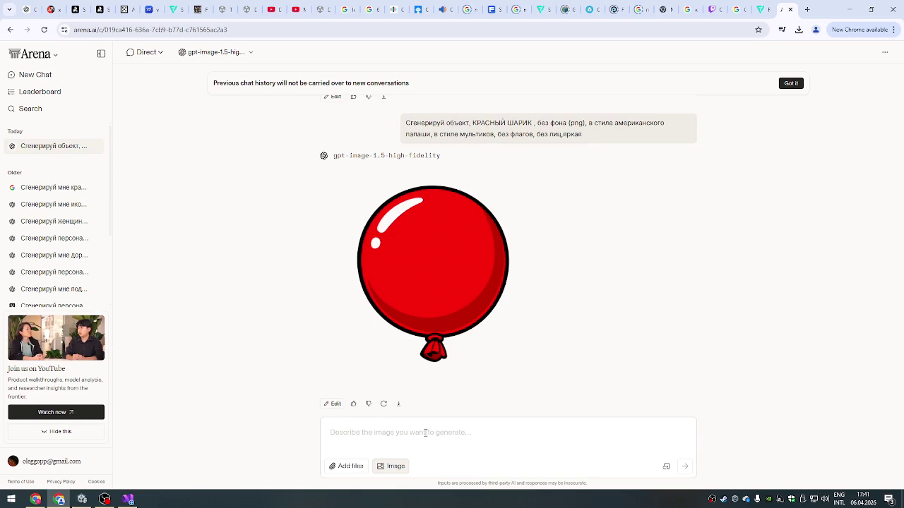
pyautogui.hotkey('ctrl', 'v')
pyautogui.moveTo(399, 432); pyautogui.dragTo(465, 432)
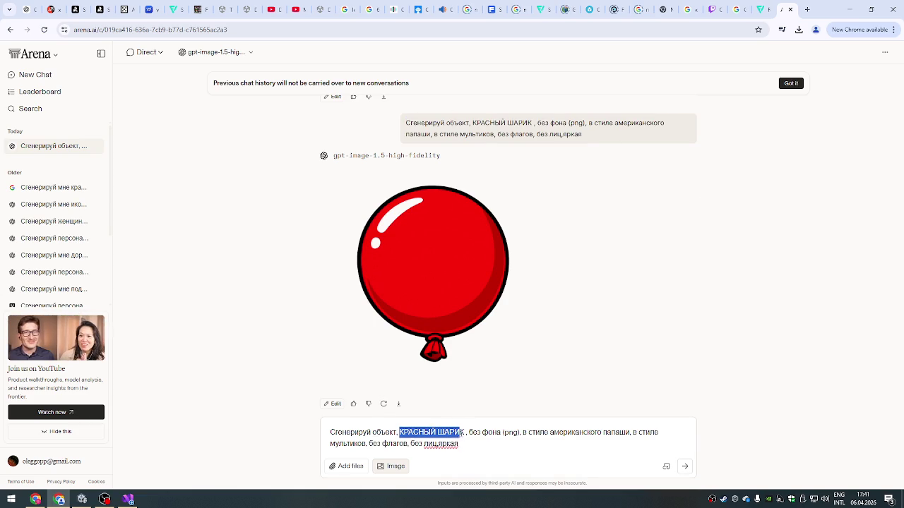
pyautogui.hotkey('alt', 'shift')
pyautogui.write('кар')
pyautogui.press('BackSpace')
pyautogui.press('BackSpace')
pyautogui.write('расный')
pyautogui.write(' воздушный')
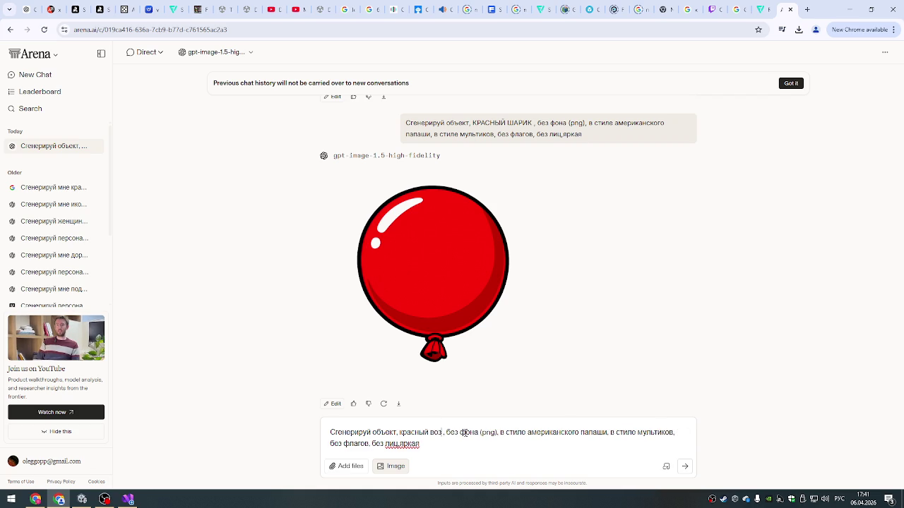
pyautogui.write(' шар')
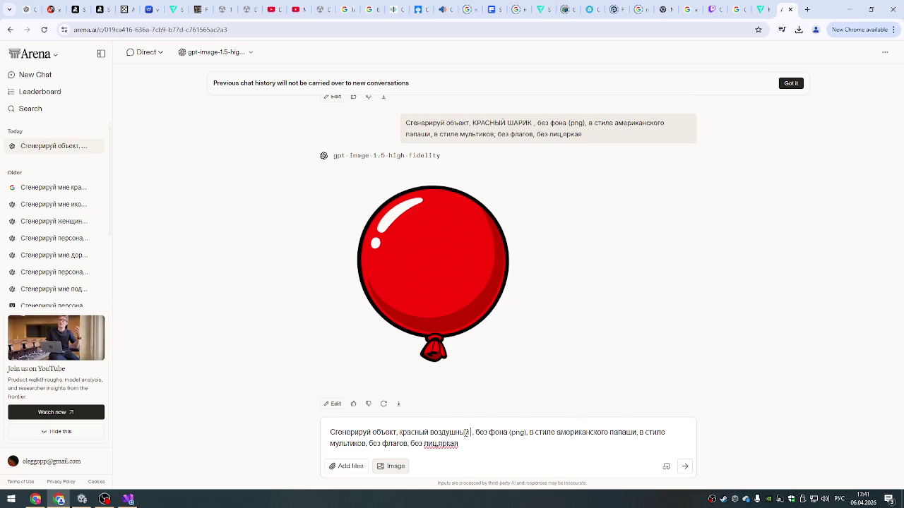
# - Send the revised red air balloon prompt and return to Unity
pyautogui.hotkey('ctrl', 'a')
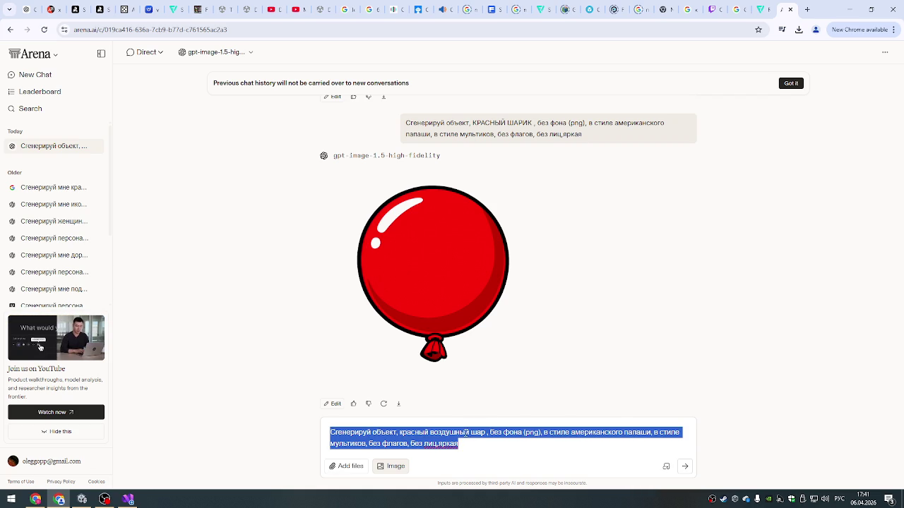
pyautogui.click(468, 444)
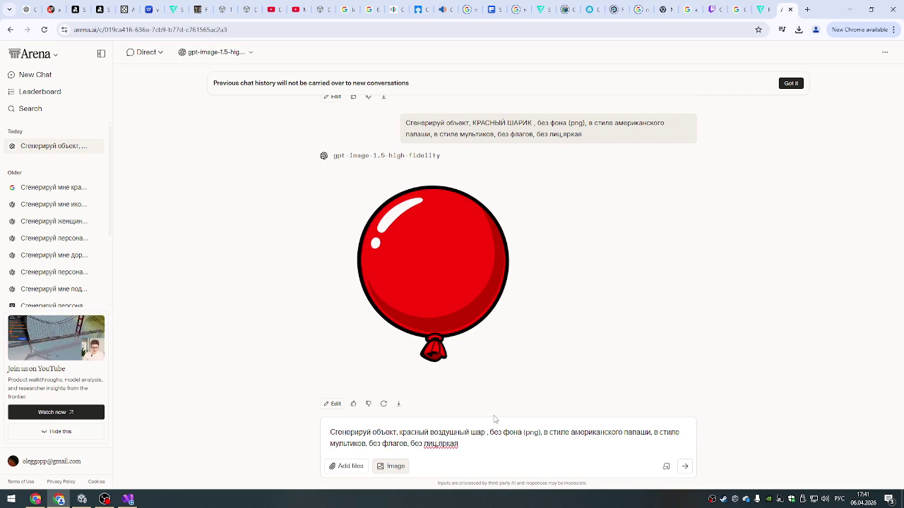
pyautogui.press('Return')
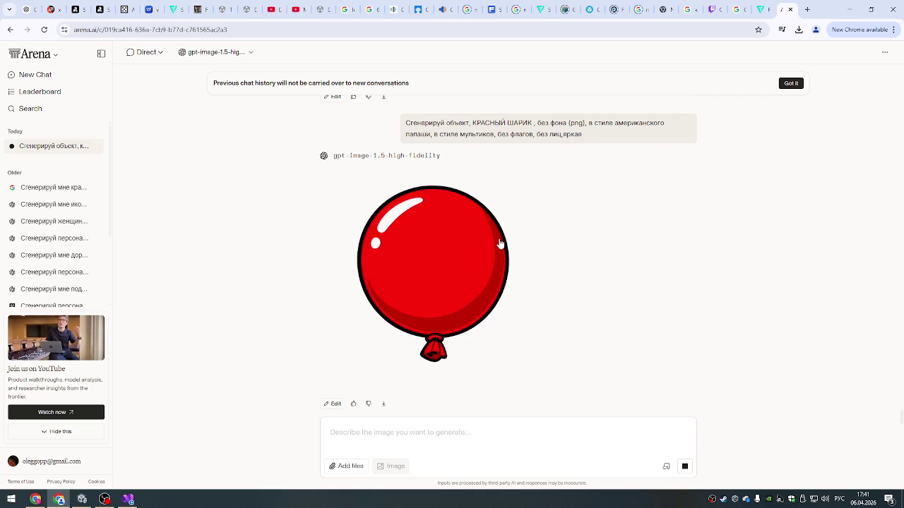
pyautogui.hotkey('alt', 'Tab')
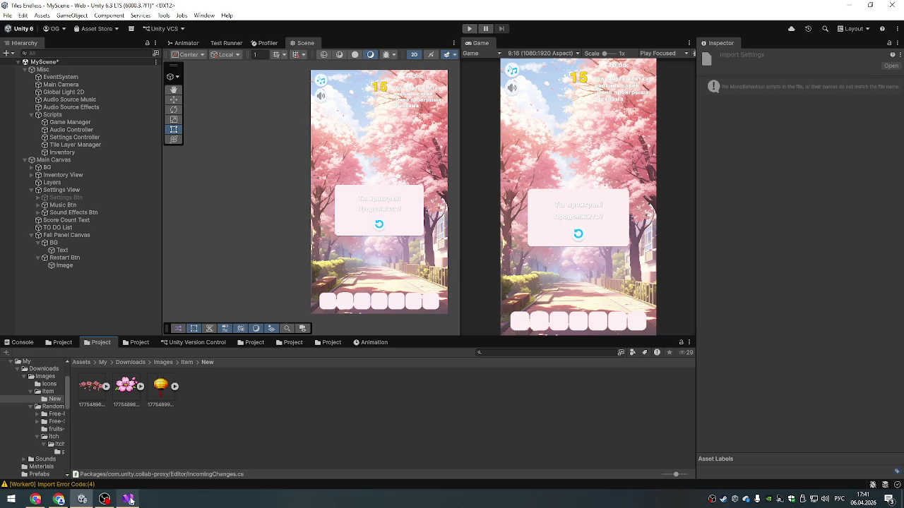
# - Open the cherry branch sprite in the Sprite Editor and delete its small stray regions
pyautogui.moveTo(125, 487)
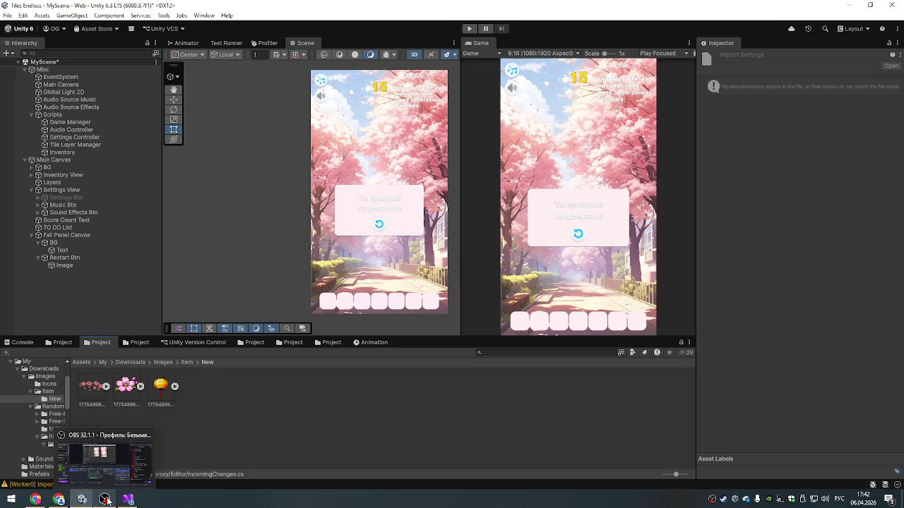
pyautogui.click(162, 393)
pyautogui.click(126, 386)
pyautogui.click(93, 387)
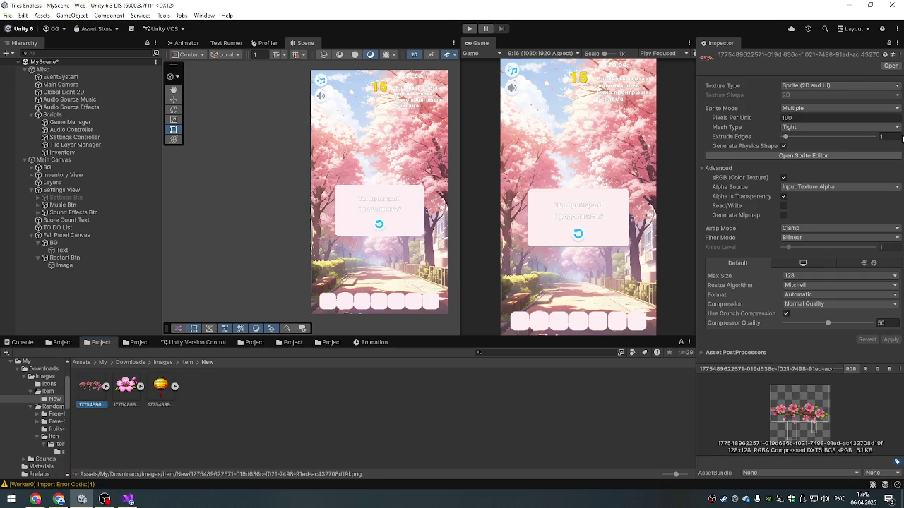
pyautogui.click(785, 157)
pyautogui.moveTo(545, 292); pyautogui.dragTo(475, 237)
pyautogui.click(508, 320)
pyautogui.press('Delete')
pyautogui.click(616, 315)
pyautogui.press('Delete')
# - Fit the branch sprite region to its artwork, trim it, and apply
pyautogui.click(558, 294)
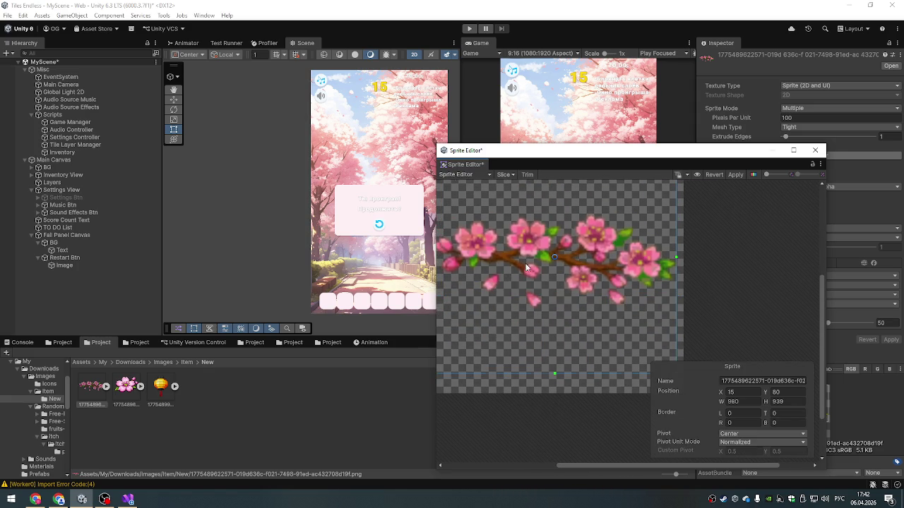
pyautogui.moveTo(517, 257); pyautogui.dragTo(557, 296)
pyautogui.click(527, 175)
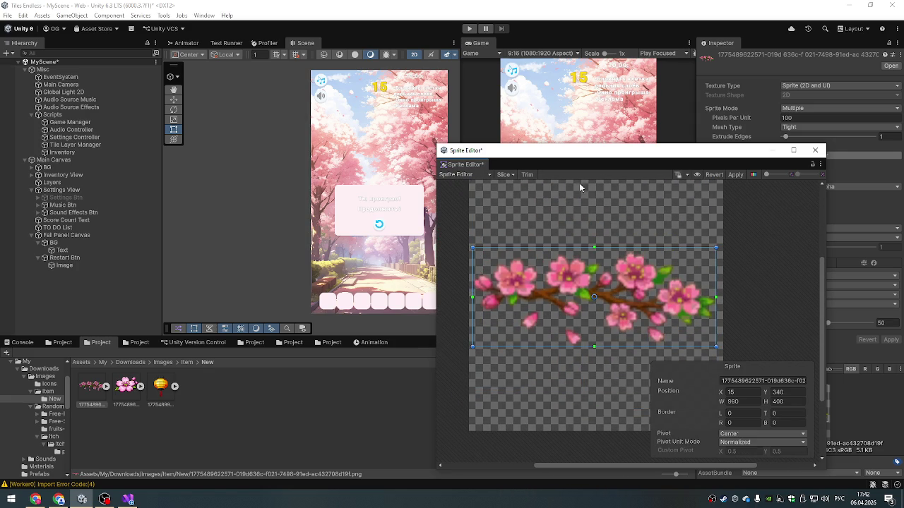
pyautogui.click(735, 175)
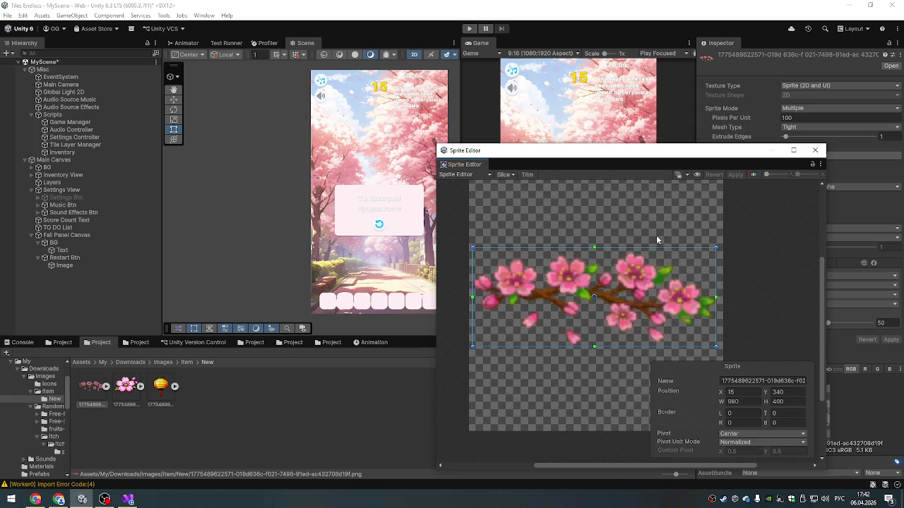
pyautogui.click(815, 150)
# - Review the flower sprite, then trim the lantern sprite to 579×876 and apply
pyautogui.click(127, 387)
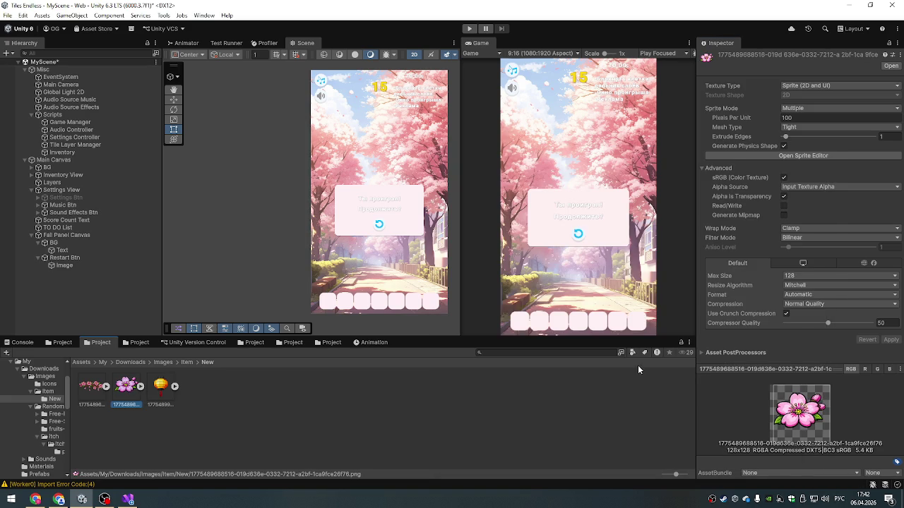
pyautogui.click(784, 155)
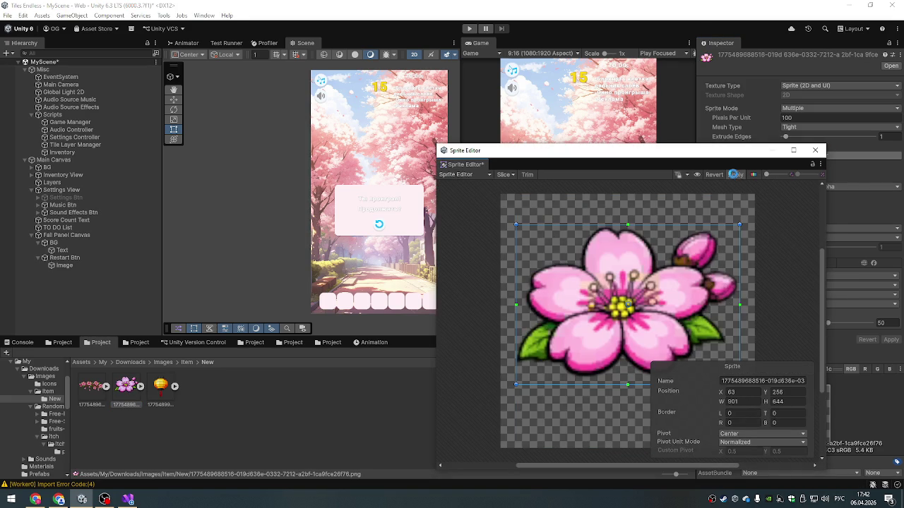
pyautogui.click(815, 150)
pyautogui.click(161, 387)
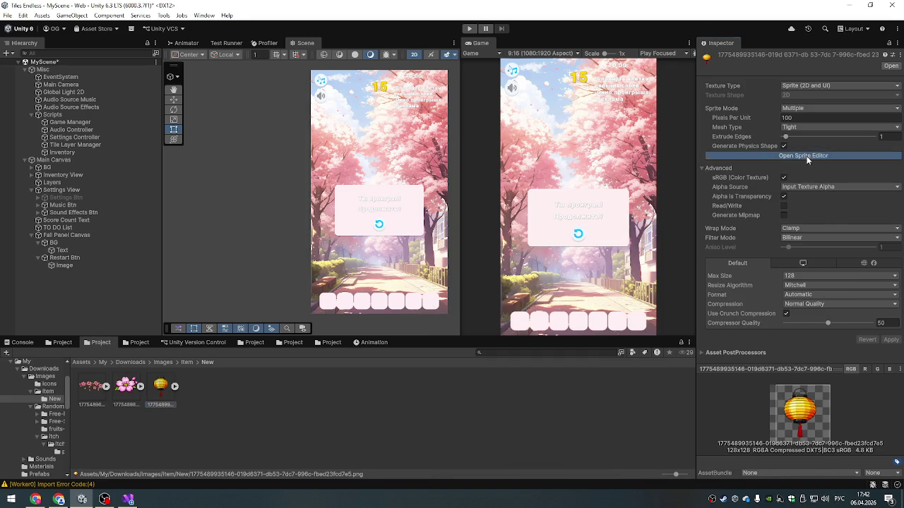
pyautogui.click(805, 156)
pyautogui.click(526, 175)
pyautogui.click(733, 173)
pyautogui.click(815, 149)
pyautogui.click(292, 409)
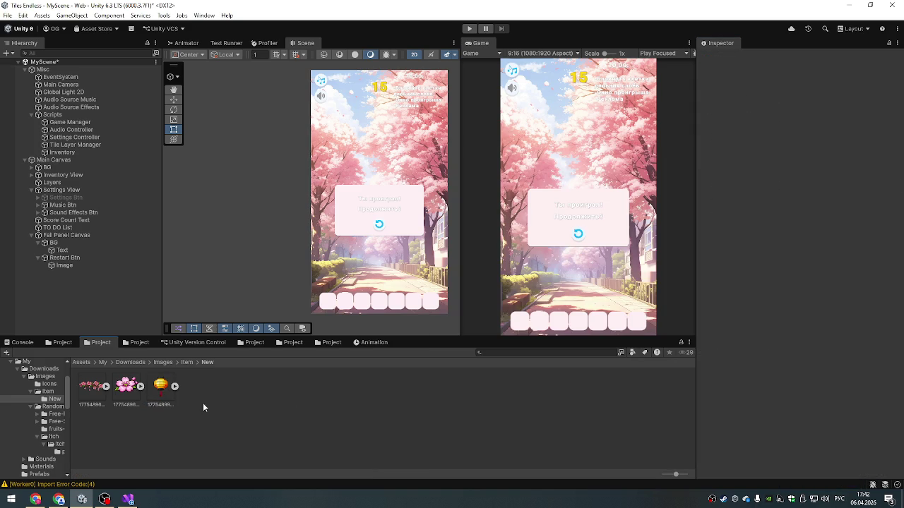
# - Disable the Canvas on Fail Panel Canvas to hide the fail panel
pyautogui.click(55, 161)
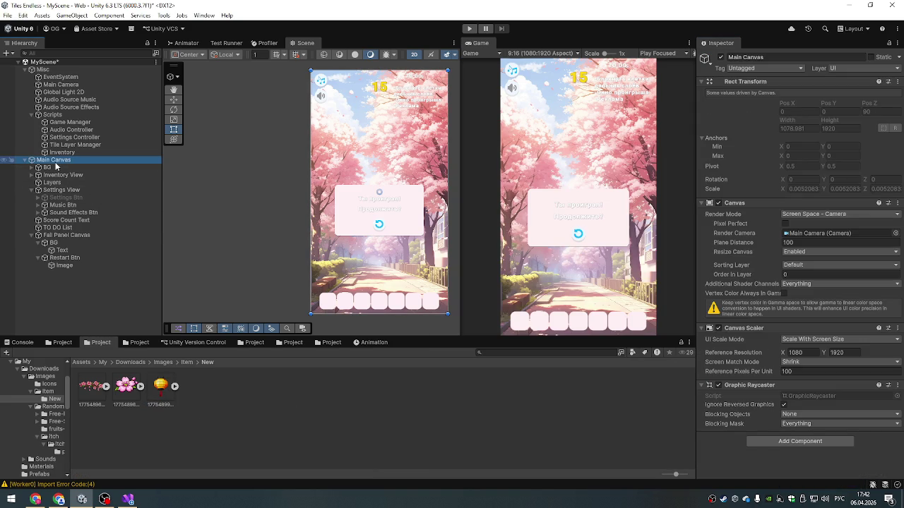
pyautogui.click(134, 236)
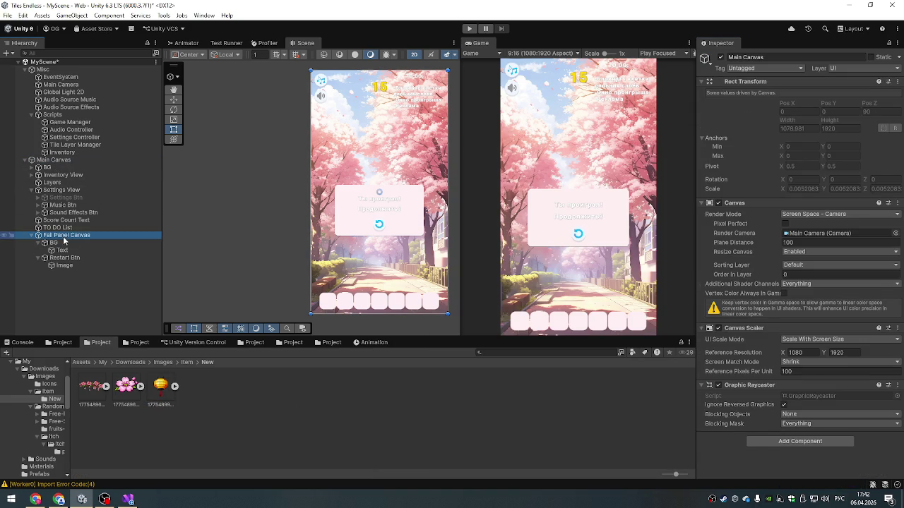
pyautogui.click(719, 193)
# - Add the three new item sprites to Tile Layer Manager's Sprites list (now 17) and start Play mode
pyautogui.click(55, 159)
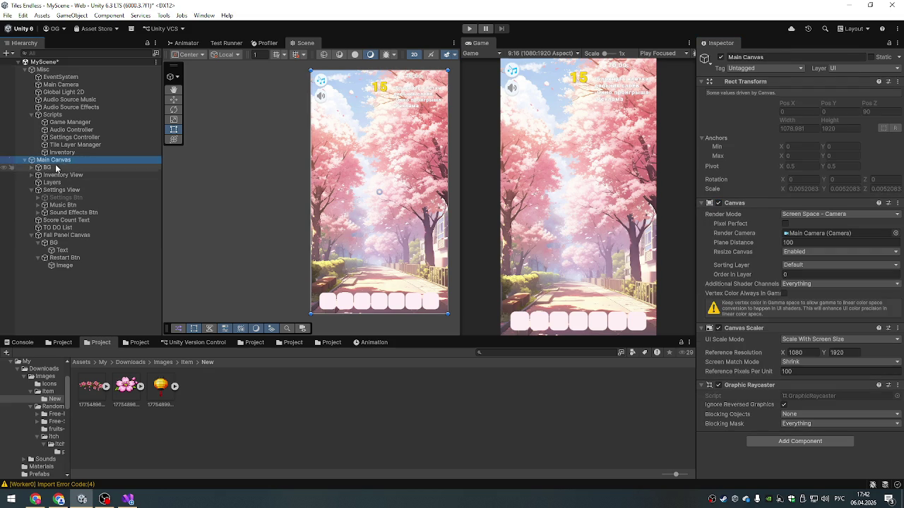
pyautogui.click(67, 122)
pyautogui.press('Down')
pyautogui.press('Down')
pyautogui.press('Down')
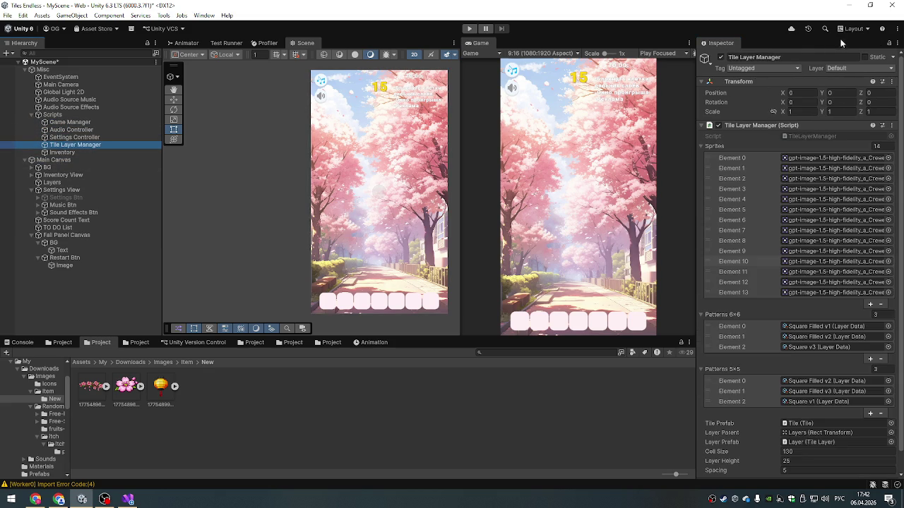
pyautogui.click(888, 44)
pyautogui.keyDown('shift'); pyautogui.click(149, 401); pyautogui.keyUp('shift')
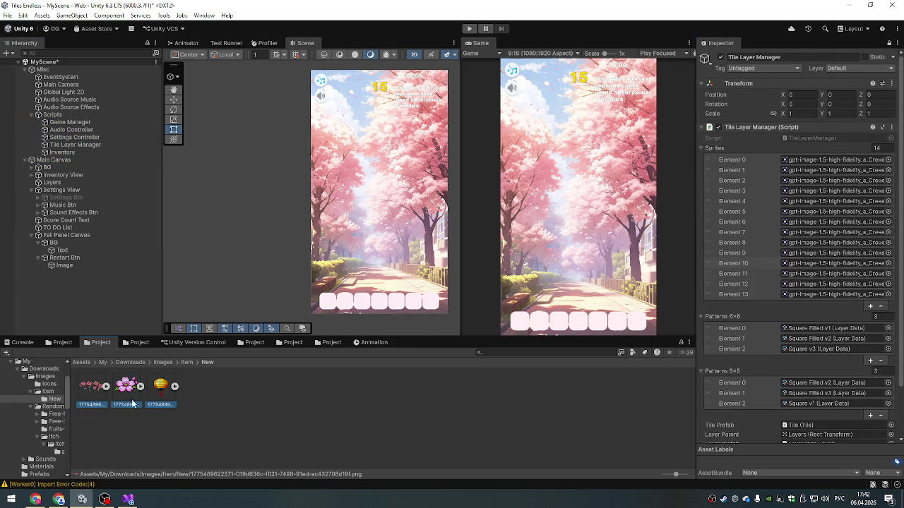
pyautogui.moveTo(615, 299); pyautogui.dragTo(754, 147)
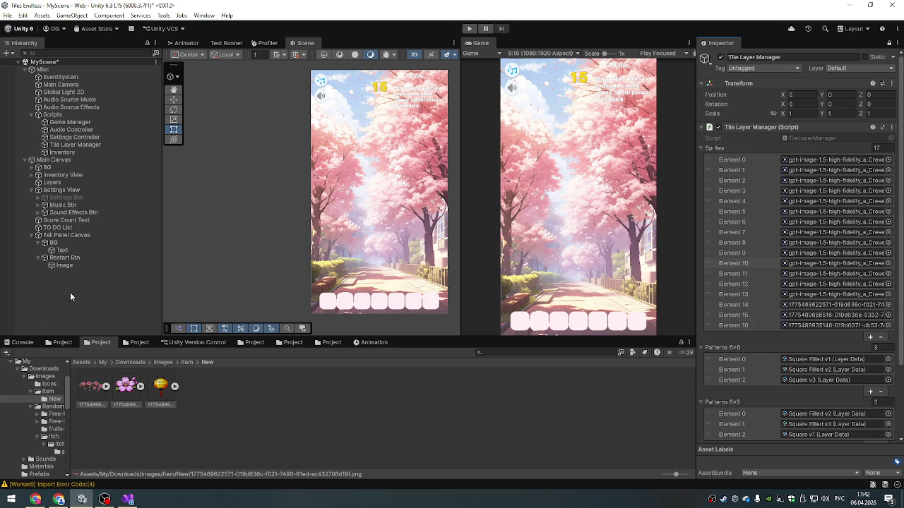
pyautogui.click(21, 343)
pyautogui.click(470, 28)
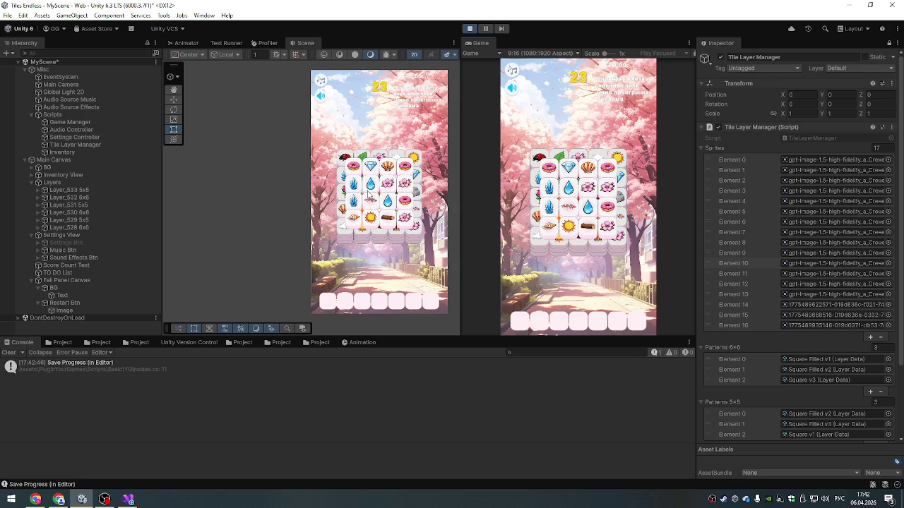
# - Enlarge the Scene and Game views and maximize the Game view
pyautogui.moveTo(407, 339)
pyautogui.mouseDown()
pyautogui.moveTo(407, 314)
pyautogui.moveTo(407, 369)
pyautogui.mouseUp()
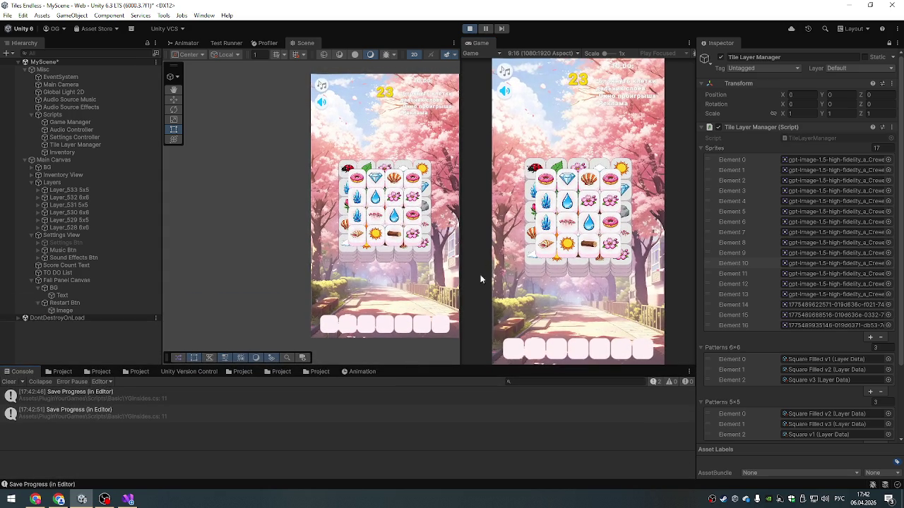
pyautogui.moveTo(492, 365); pyautogui.dragTo(495, 384)
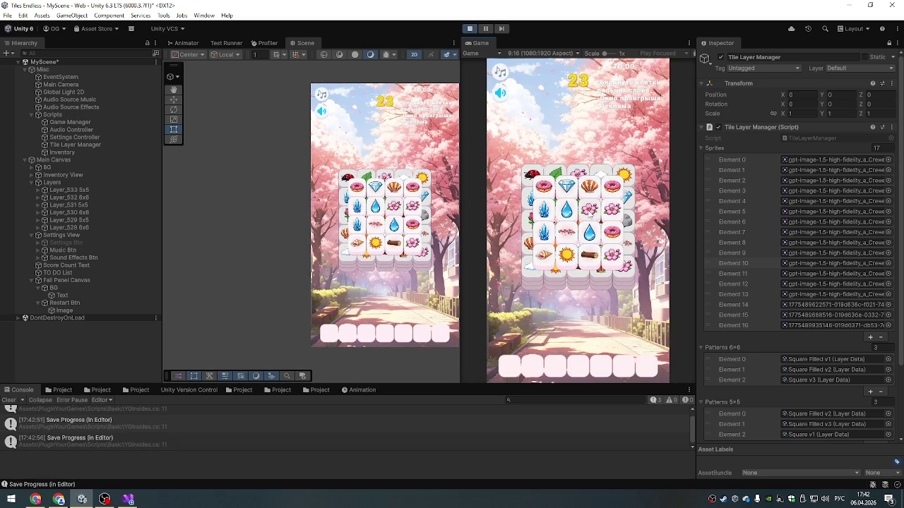
pyautogui.doubleClick(479, 43)
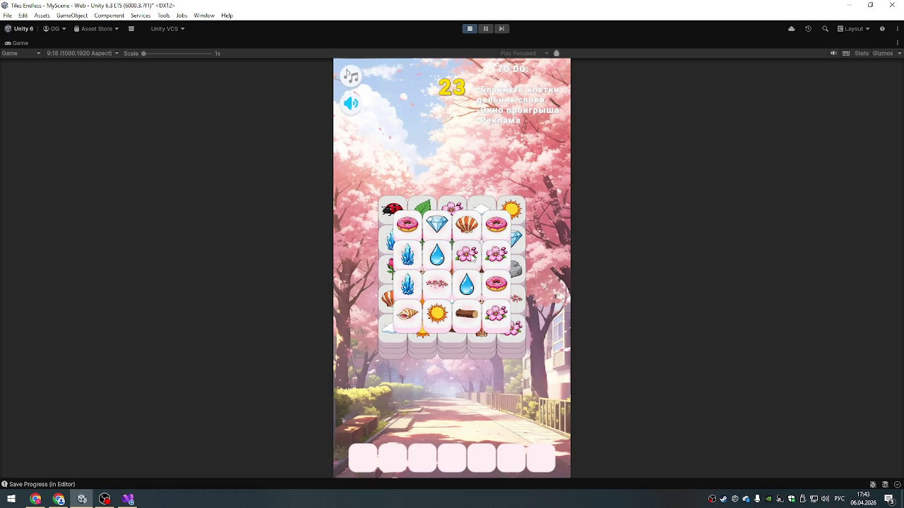
# - Match three cherry-blossom tiles and three donut tiles, then stop the game
pyautogui.click(496, 253)
pyautogui.click(466, 253)
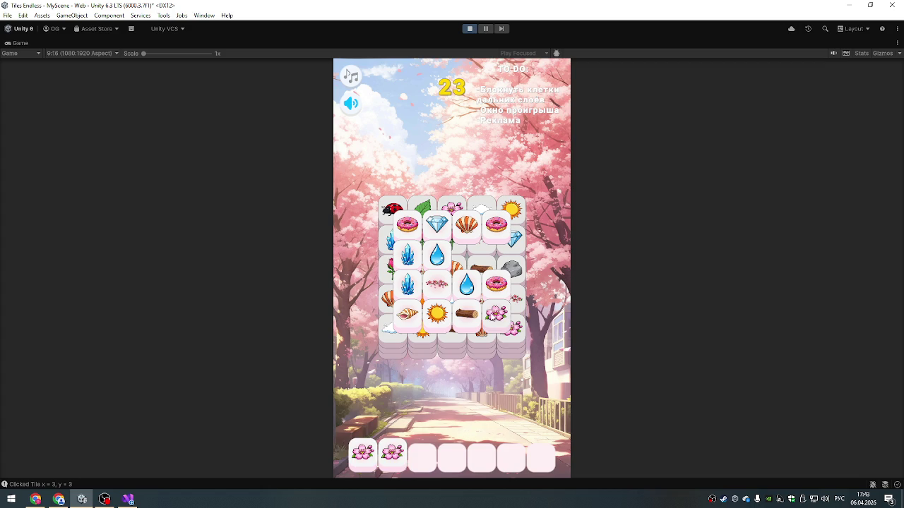
pyautogui.click(496, 314)
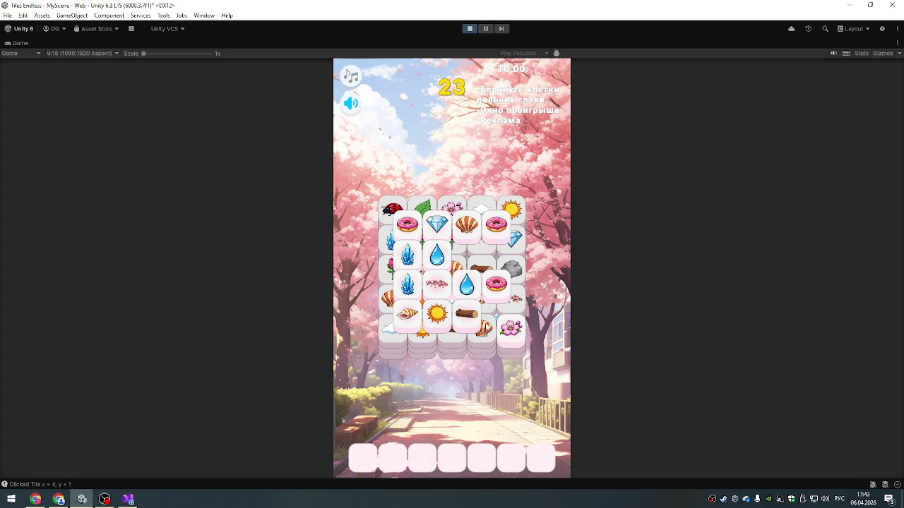
pyautogui.click(437, 284)
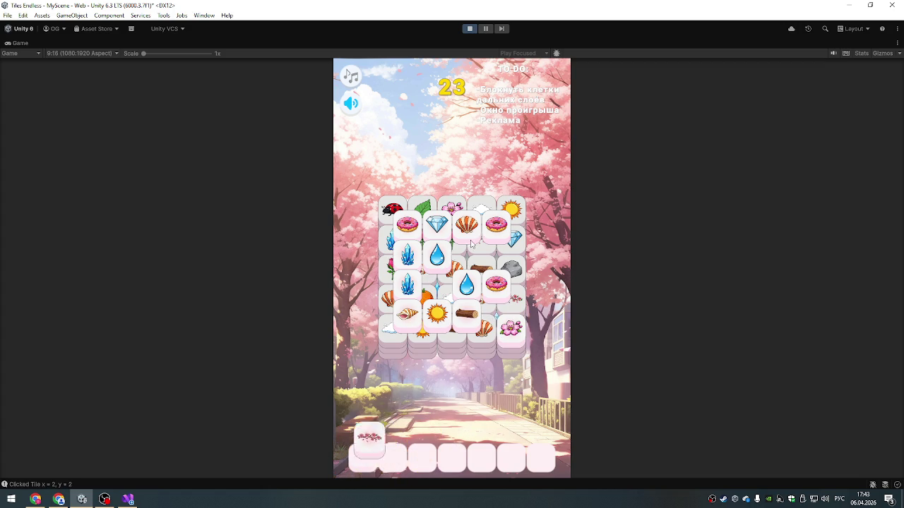
pyautogui.click(496, 225)
pyautogui.click(496, 284)
pyautogui.click(406, 224)
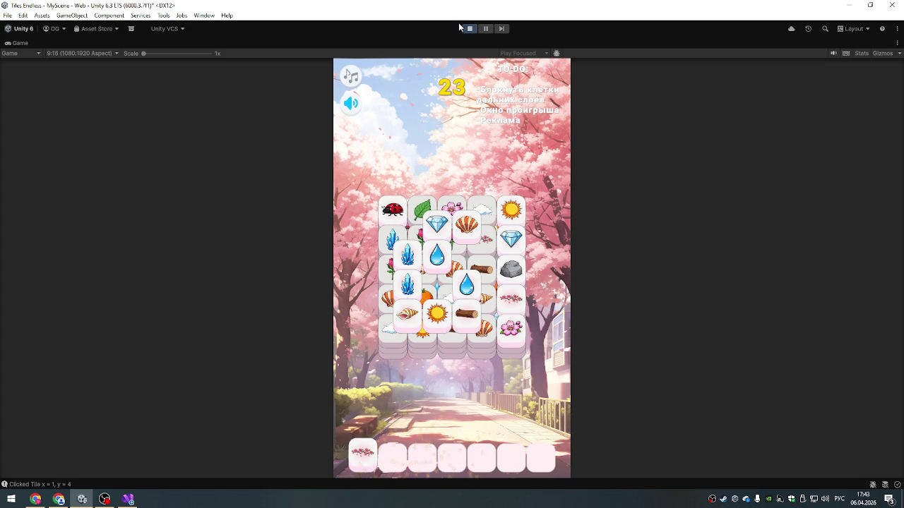
pyautogui.click(471, 28)
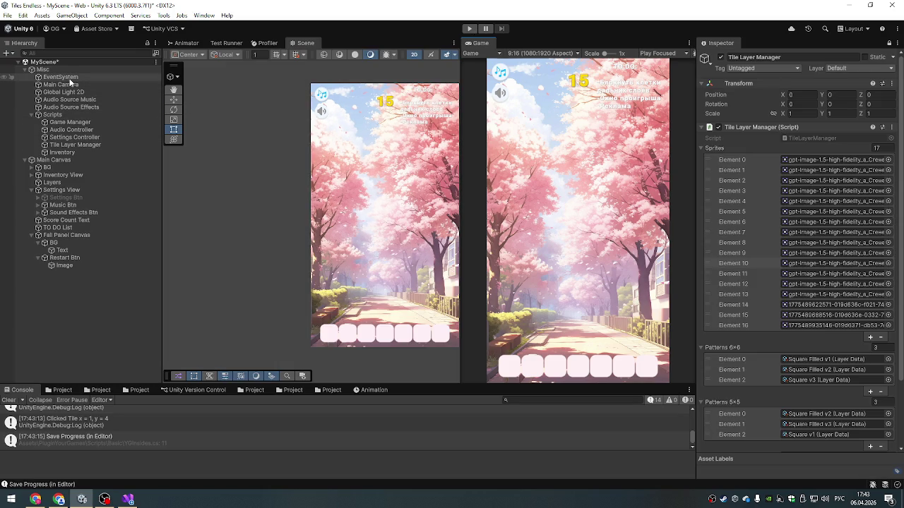
# - Select Tile Layer Manager and show the Item folder in a taller Project panel
pyautogui.click(67, 122)
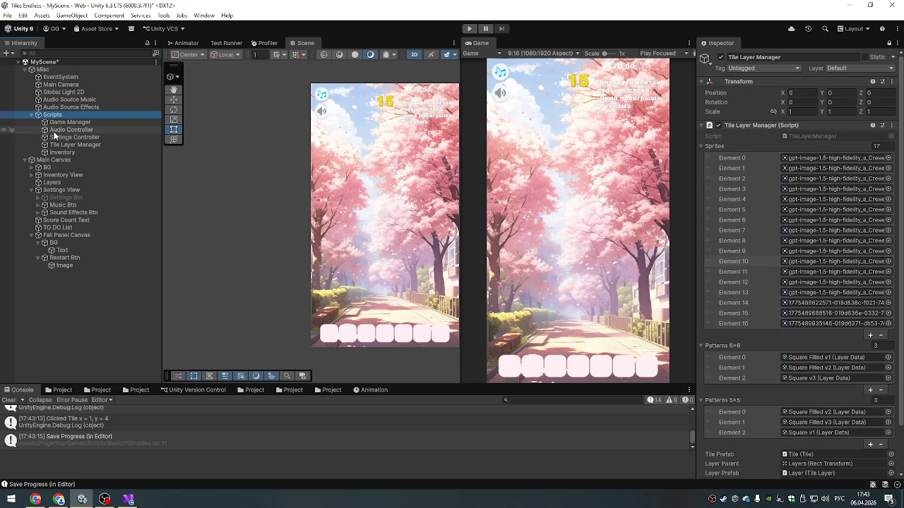
pyautogui.click(64, 145)
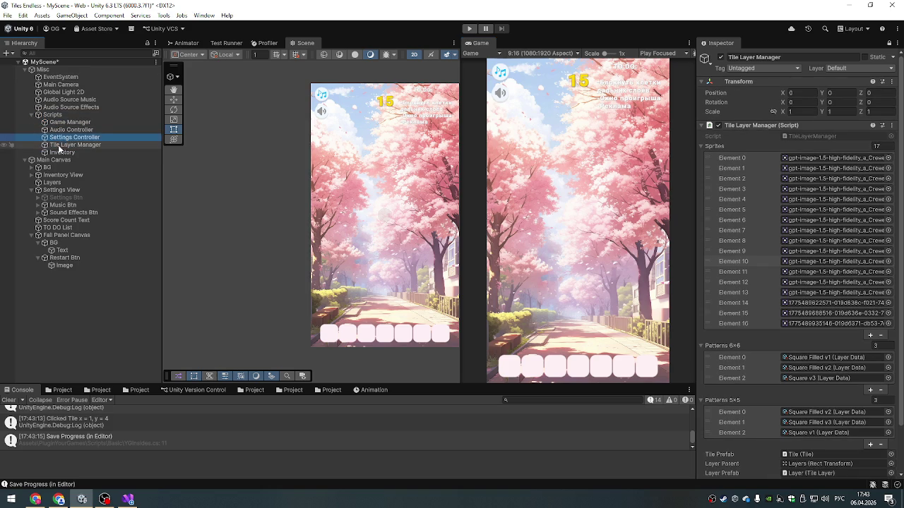
pyautogui.click(744, 158)
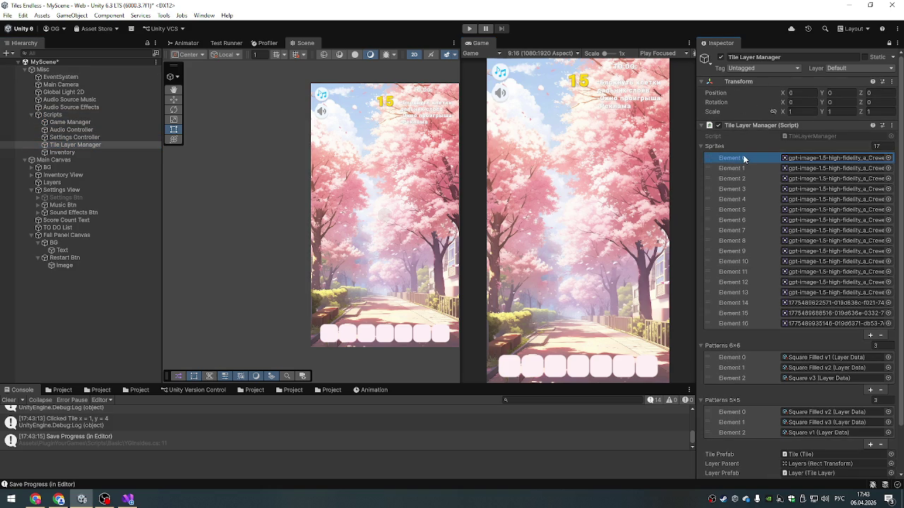
pyautogui.click(60, 390)
pyautogui.click(94, 390)
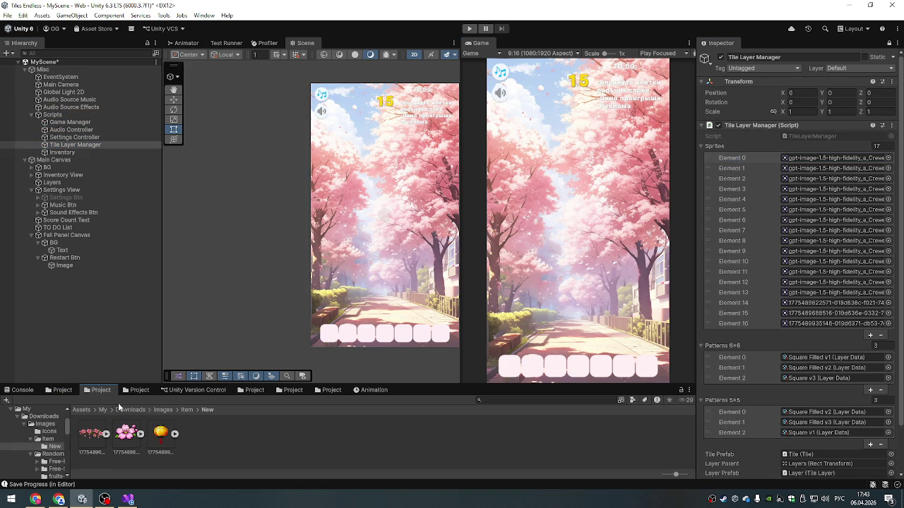
pyautogui.click(187, 410)
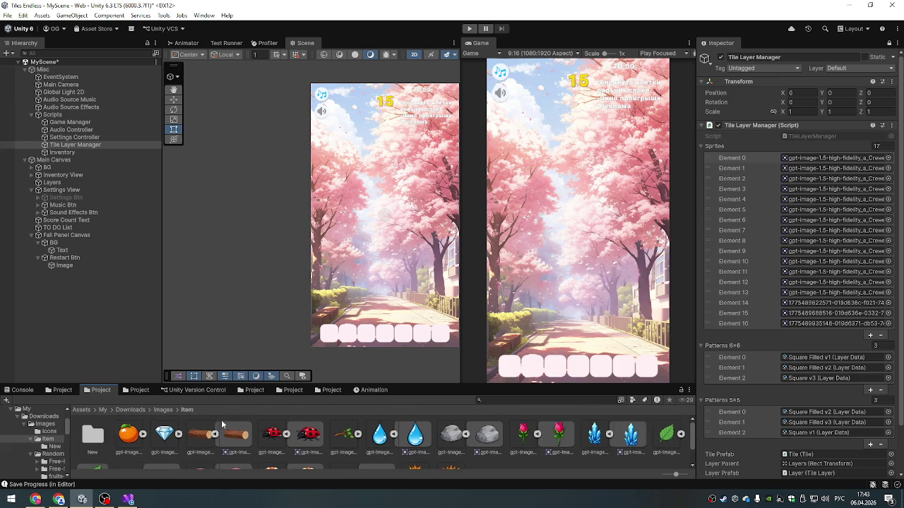
pyautogui.moveTo(443, 386); pyautogui.dragTo(443, 339)
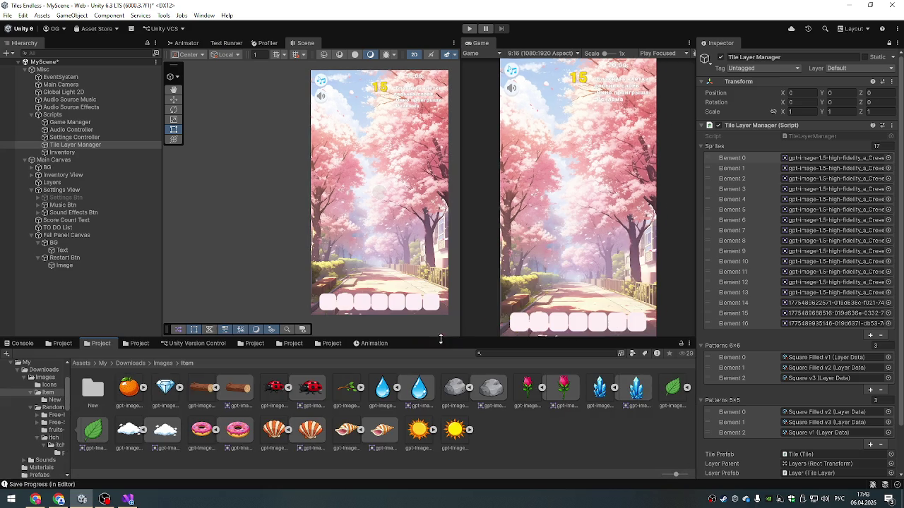
# - Check which sprites Elements 0–5 use and remove Element 5 from the Sprites list
pyautogui.click(736, 170)
pyautogui.click(756, 160)
pyautogui.click(811, 158)
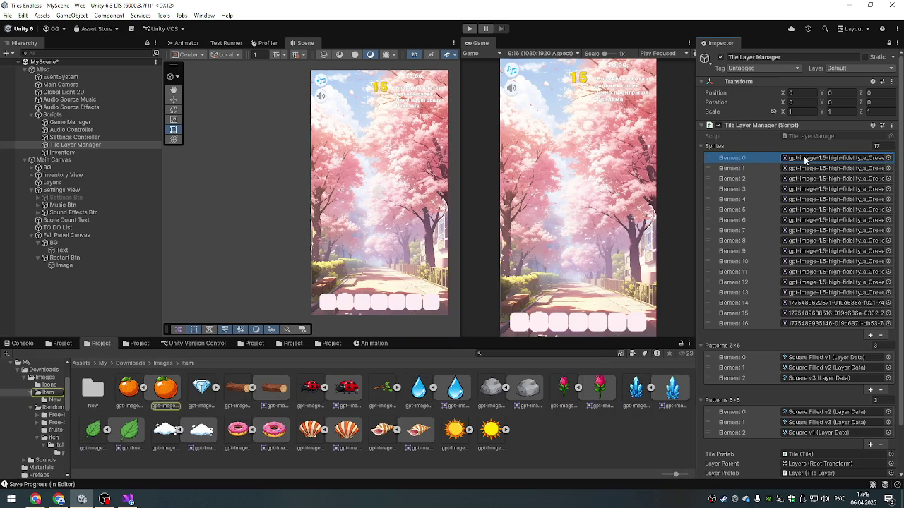
pyautogui.press('Delete')
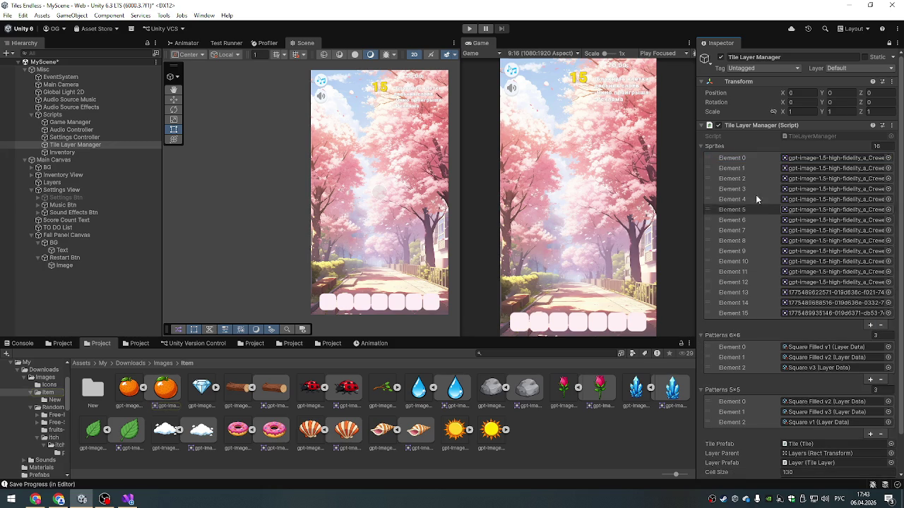
pyautogui.click(801, 160)
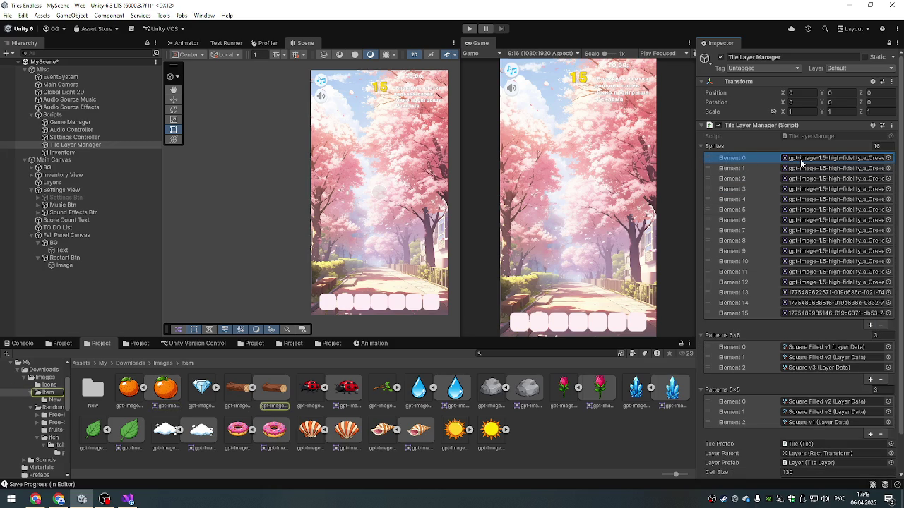
pyautogui.click(800, 168)
pyautogui.click(800, 178)
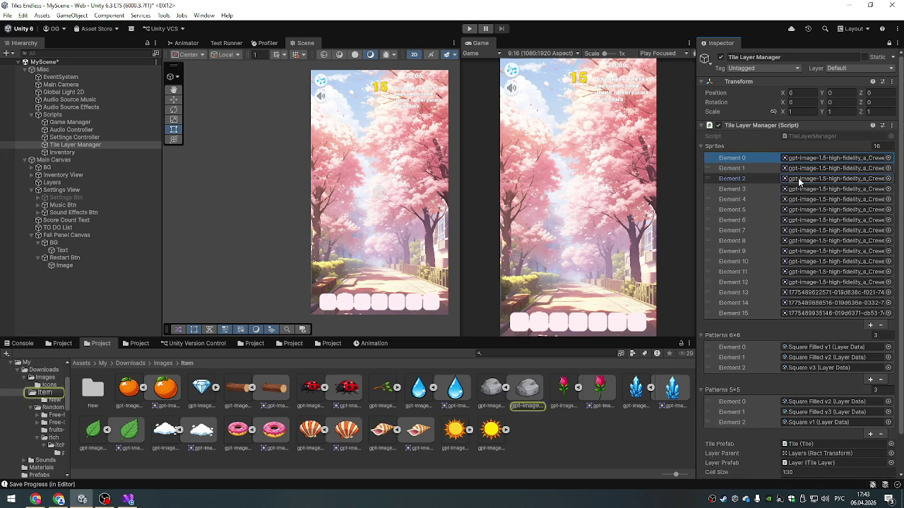
pyautogui.click(800, 189)
pyautogui.click(798, 200)
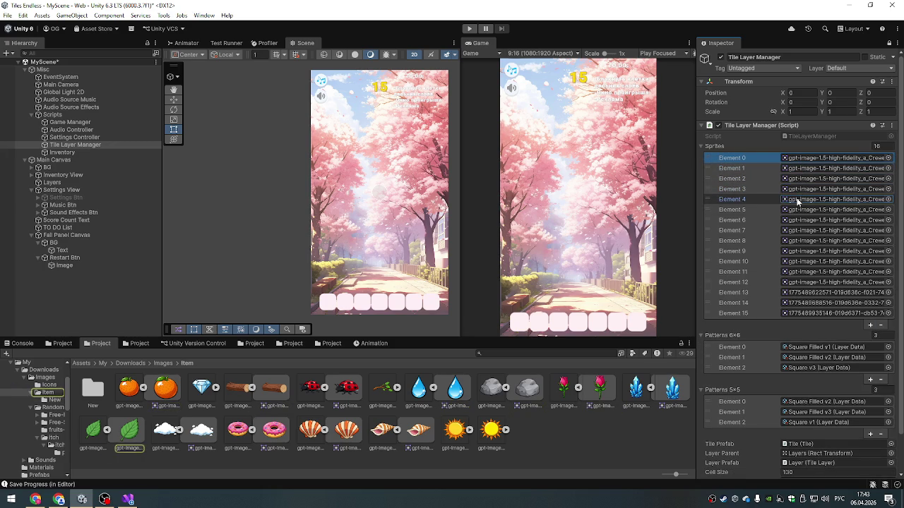
pyautogui.click(797, 209)
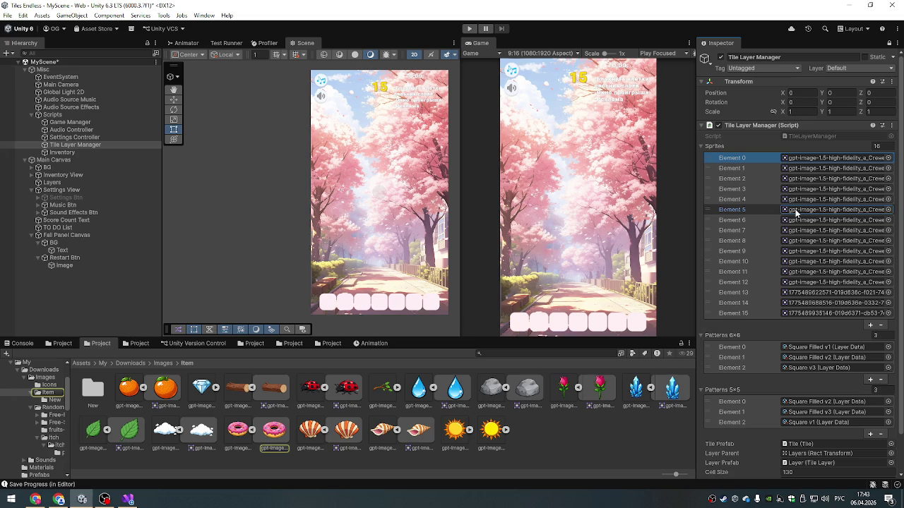
pyautogui.click(764, 210)
pyautogui.click(881, 326)
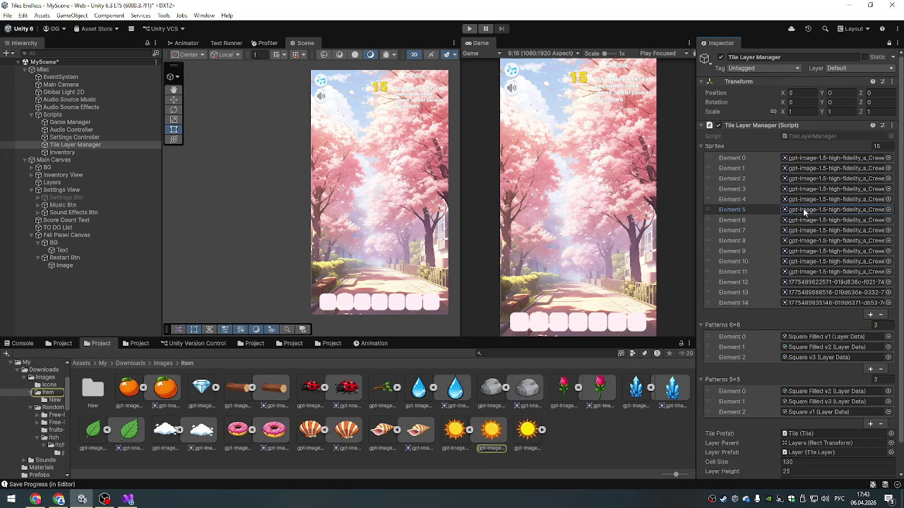
# - Check the sprites of Elements 6–8 and remove Element 8 from the list
pyautogui.click(801, 221)
pyautogui.click(800, 231)
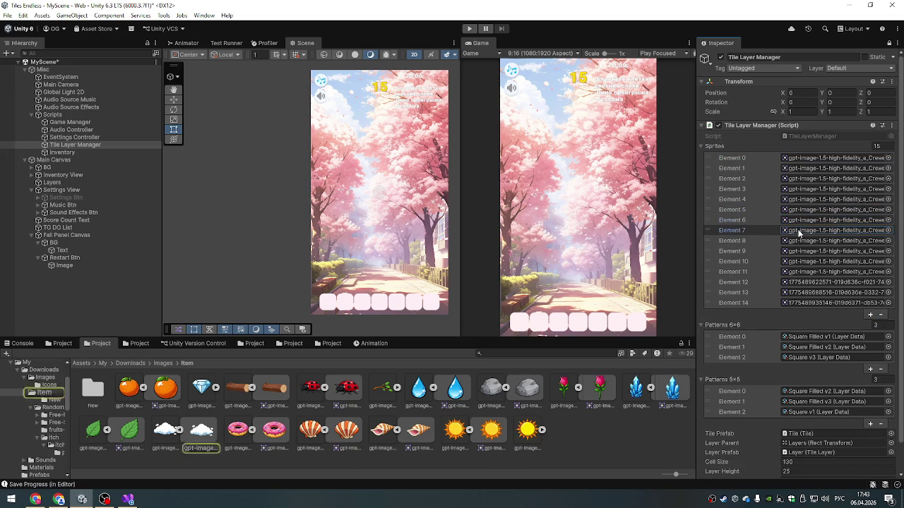
pyautogui.click(799, 241)
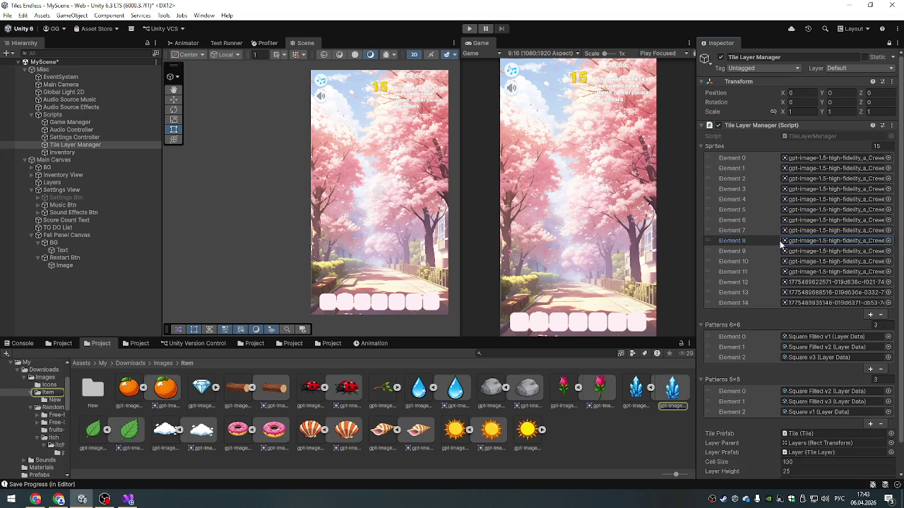
pyautogui.click(881, 315)
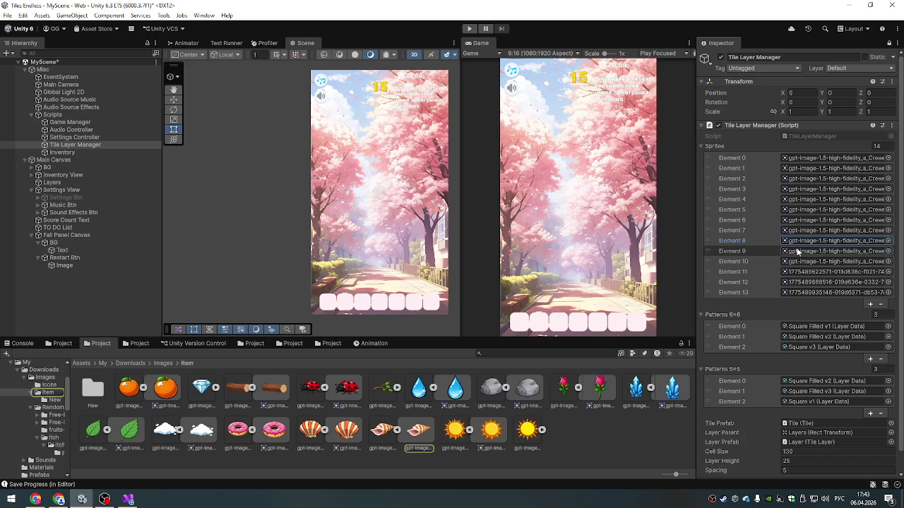
# - Check the sprites of Elements 9–13, clear the Console, and start the game
pyautogui.click(798, 251)
pyautogui.click(797, 261)
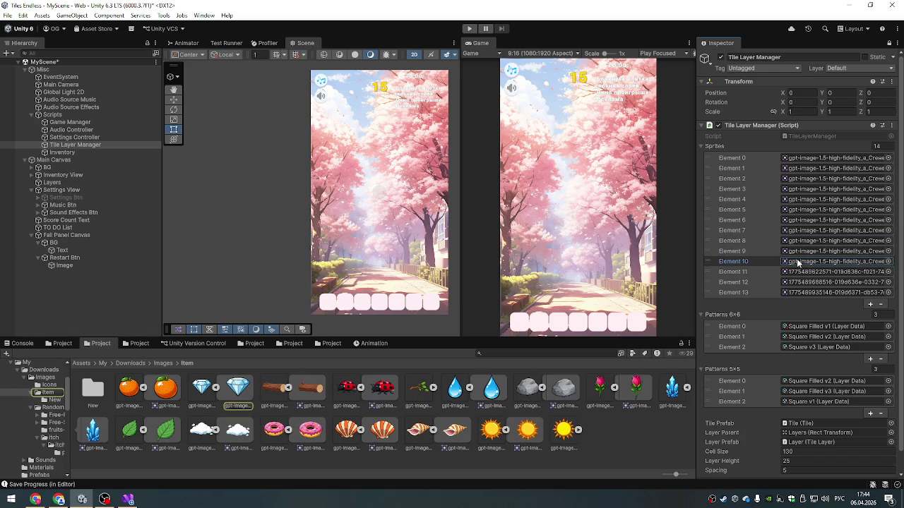
pyautogui.click(798, 272)
pyautogui.click(800, 282)
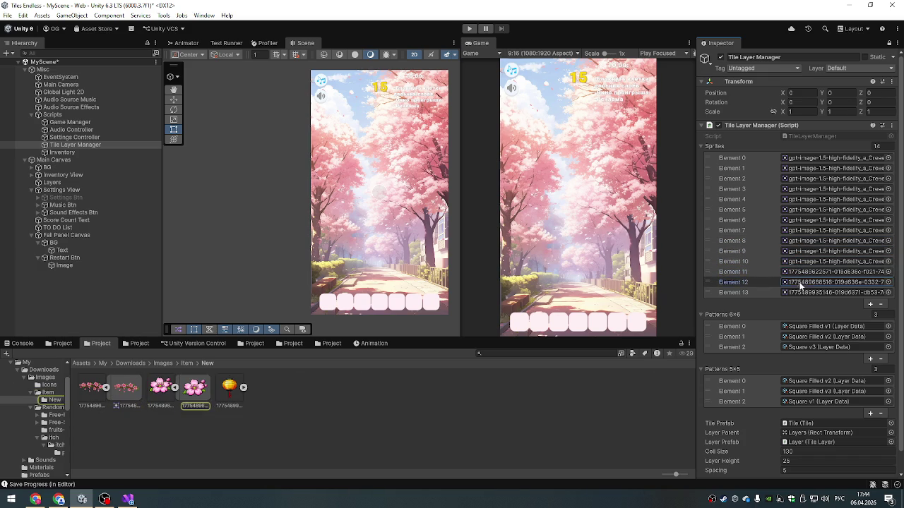
pyautogui.click(802, 292)
pyautogui.click(15, 343)
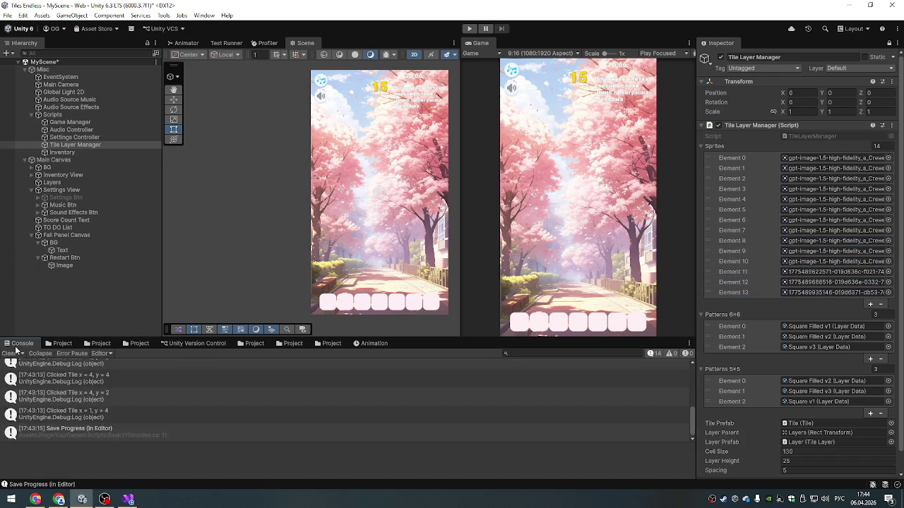
pyautogui.click(8, 353)
pyautogui.click(469, 28)
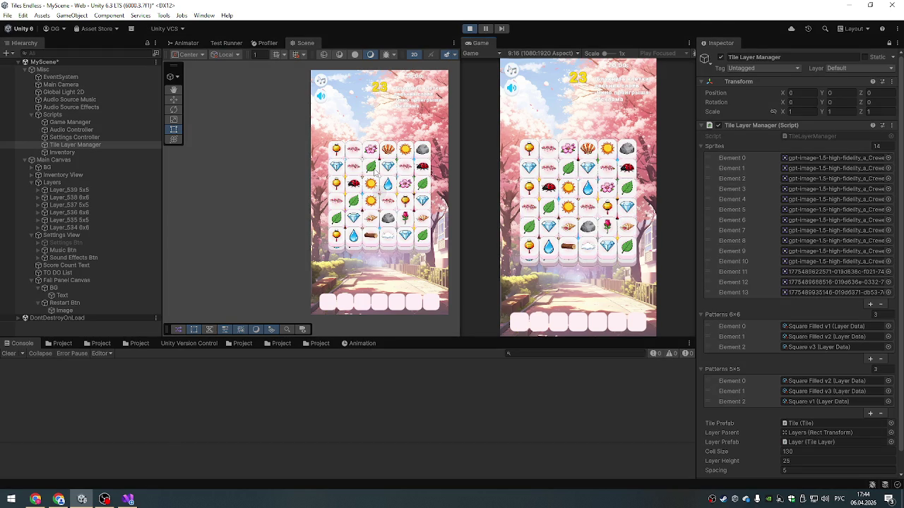
# - Resize the Scene/Game split and zoom the Scene in on the lantern, branch and blossom tiles
pyautogui.moveTo(516, 338)
pyautogui.mouseDown()
pyautogui.moveTo(521, 456)
pyautogui.moveTo(516, 402)
pyautogui.mouseUp()
pyautogui.moveTo(463, 202); pyautogui.dragTo(441, 198)
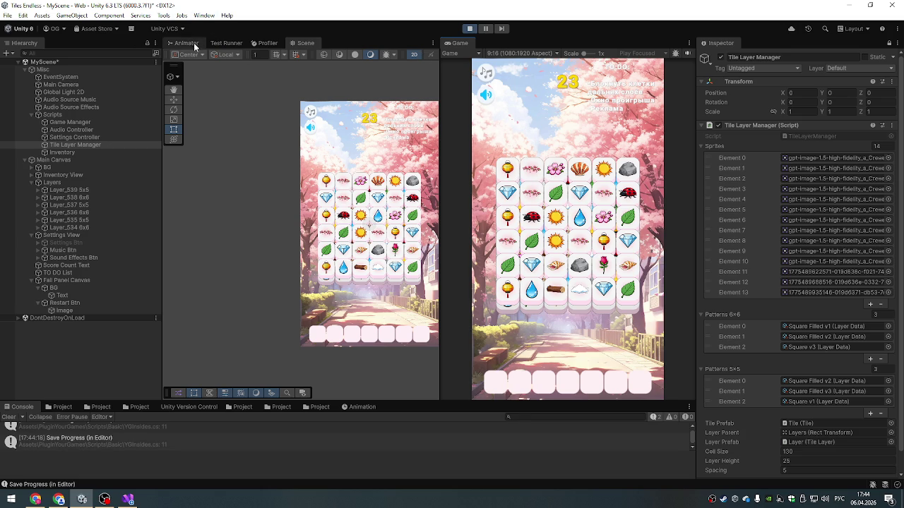
pyautogui.scroll(5, 367, 183)
pyautogui.scroll(6, 197, 200)
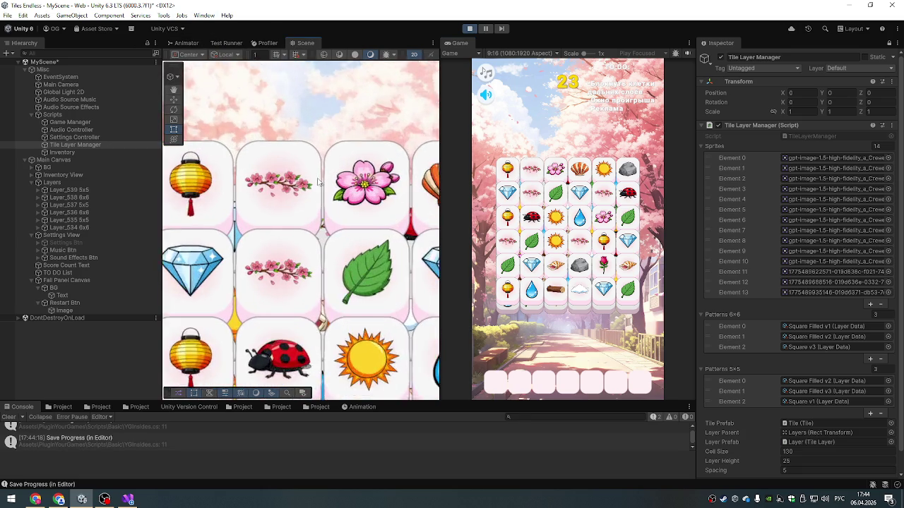
pyautogui.press('t')
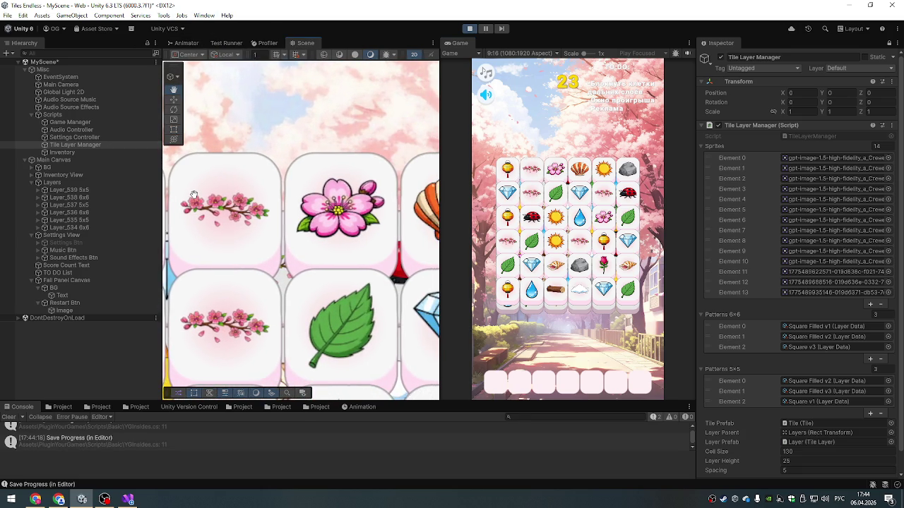
pyautogui.scroll(-3, 328, 183)
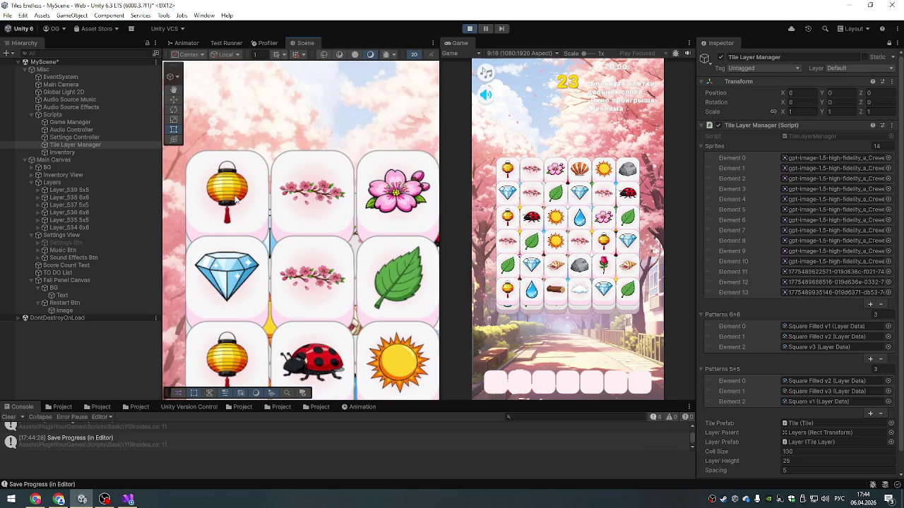
pyautogui.hscroll(2, 373, 128)
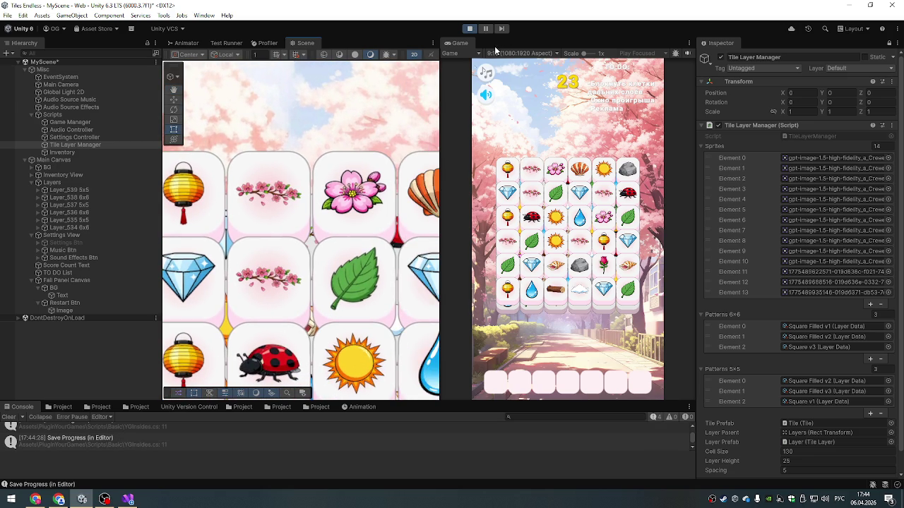
# - In Arena, copy the earlier red balloon prompt and paste it into the message field
pyautogui.click(35, 499)
pyautogui.click(58, 500)
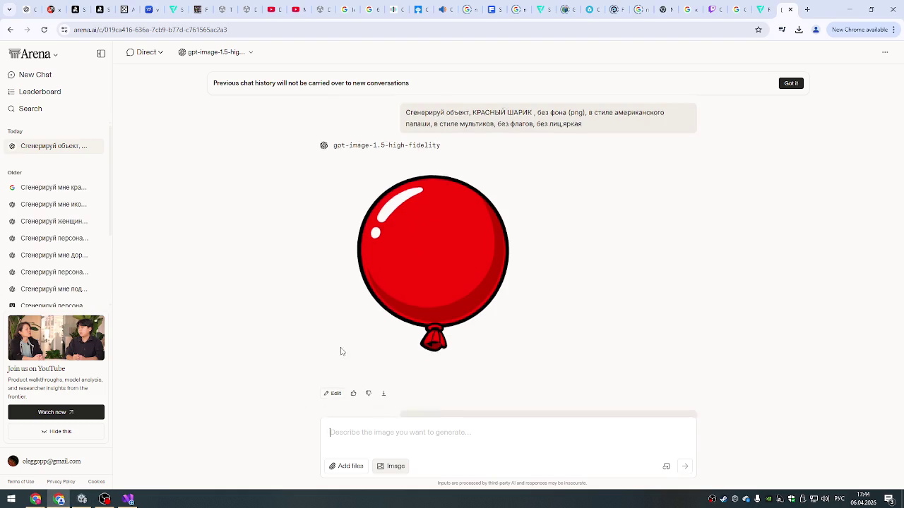
pyautogui.scroll(3, 400, 269)
pyautogui.scroll(-3, 417, 251)
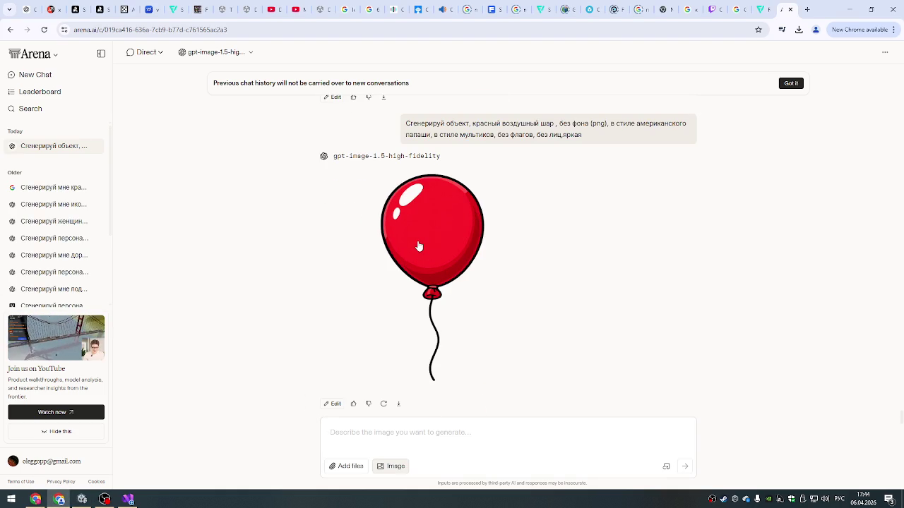
pyautogui.scroll(3, 418, 245)
pyautogui.scroll(-3, 417, 247)
pyautogui.scroll(1, 418, 252)
pyautogui.scroll(-1, 411, 282)
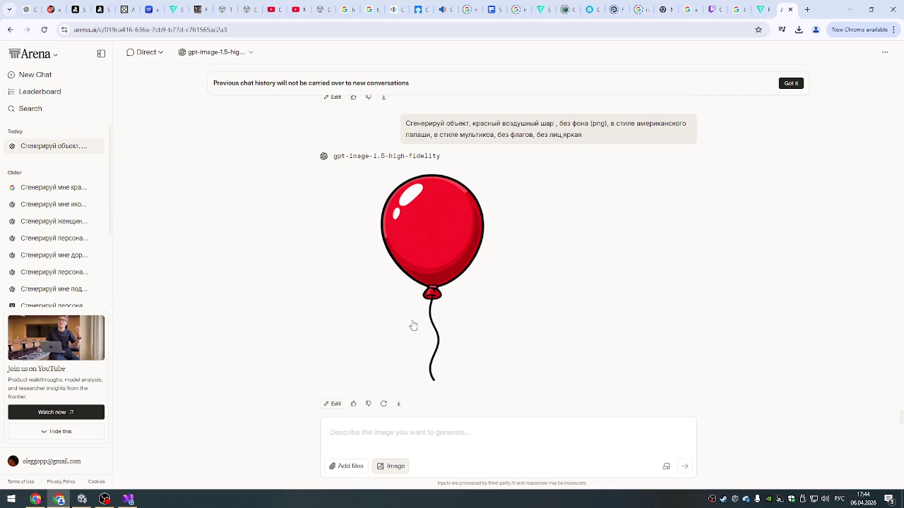
pyautogui.scroll(3, 415, 224)
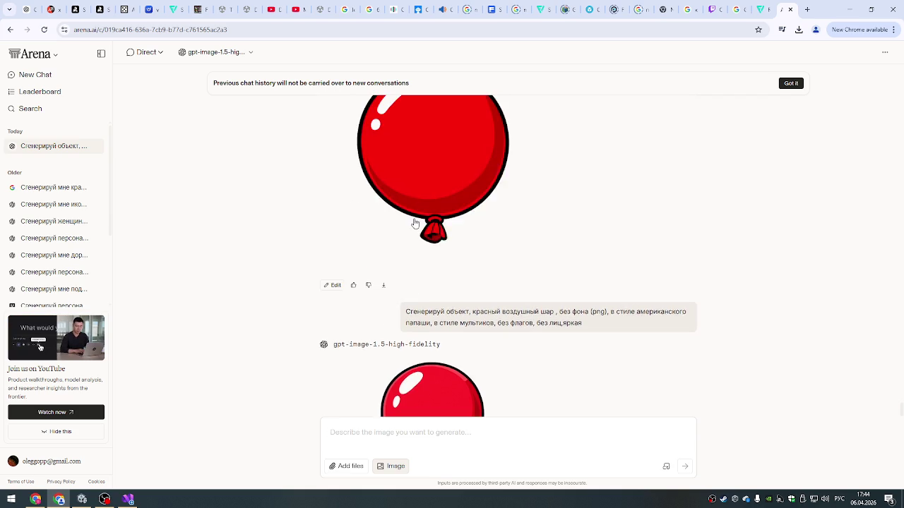
pyautogui.scroll(-3, 415, 224)
pyautogui.scroll(1, 414, 212)
pyautogui.scroll(-1, 413, 183)
pyautogui.scroll(2, 408, 162)
pyautogui.scroll(1, 408, 163)
pyautogui.moveTo(407, 265); pyautogui.dragTo(616, 276)
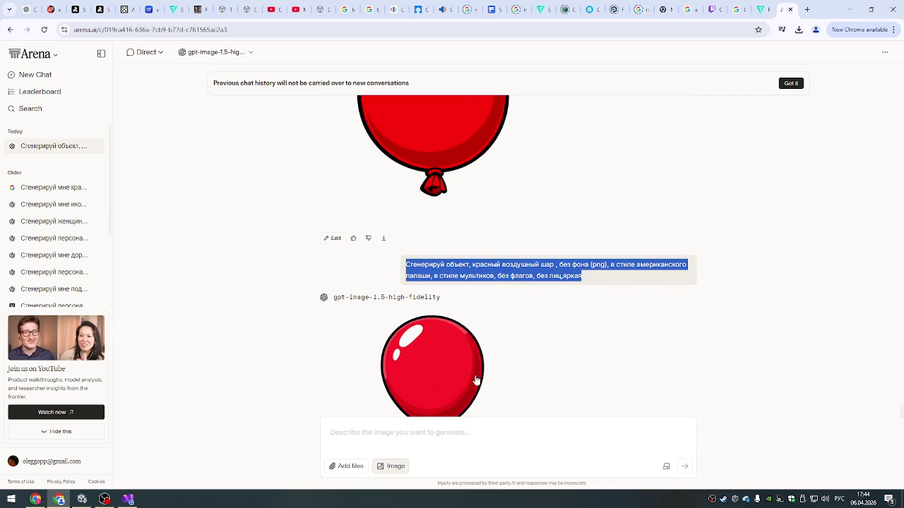
pyautogui.scroll(-2, 480, 346)
pyautogui.hotkey('ctrl', 'c')
pyautogui.click(354, 443)
pyautogui.hotkey('ctrl', 'v')
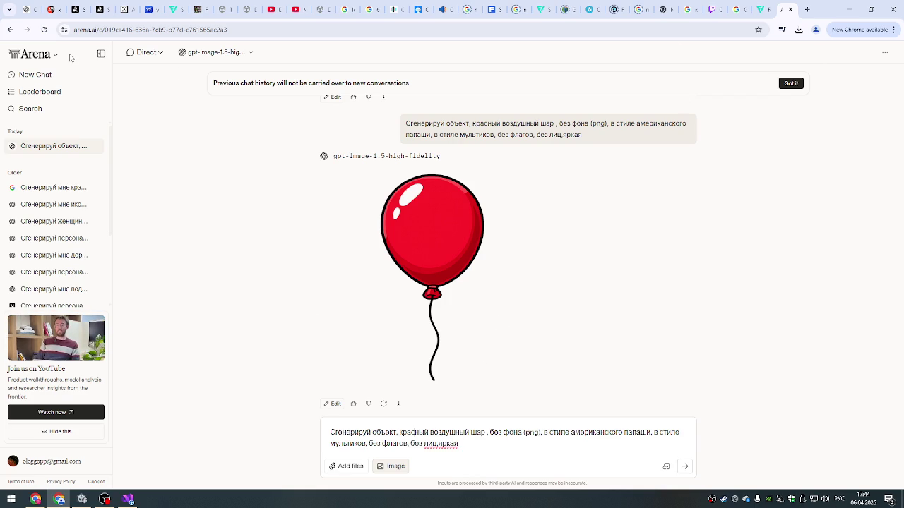
# - Replace the balloon wording with 'Веер' from the ChatGPT list and send the fan request
pyautogui.click(30, 10)
pyautogui.click(306, 205)
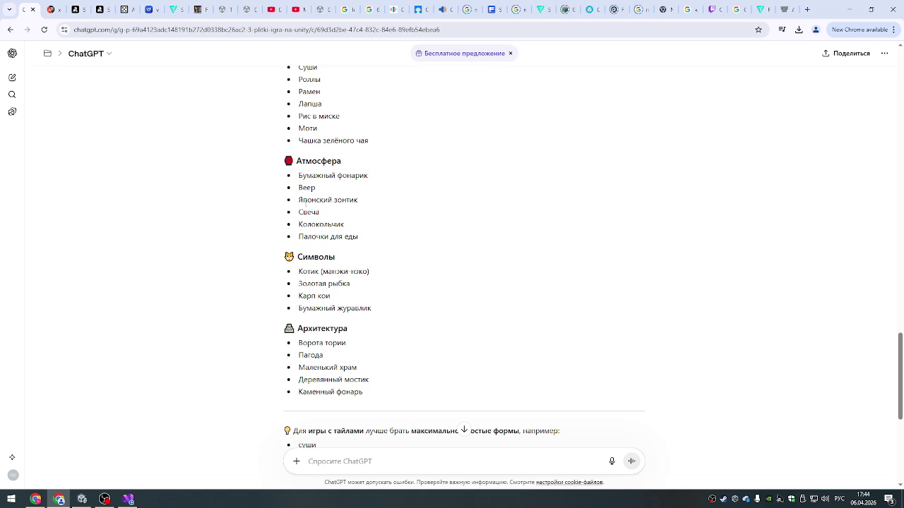
pyautogui.doubleClick(302, 187)
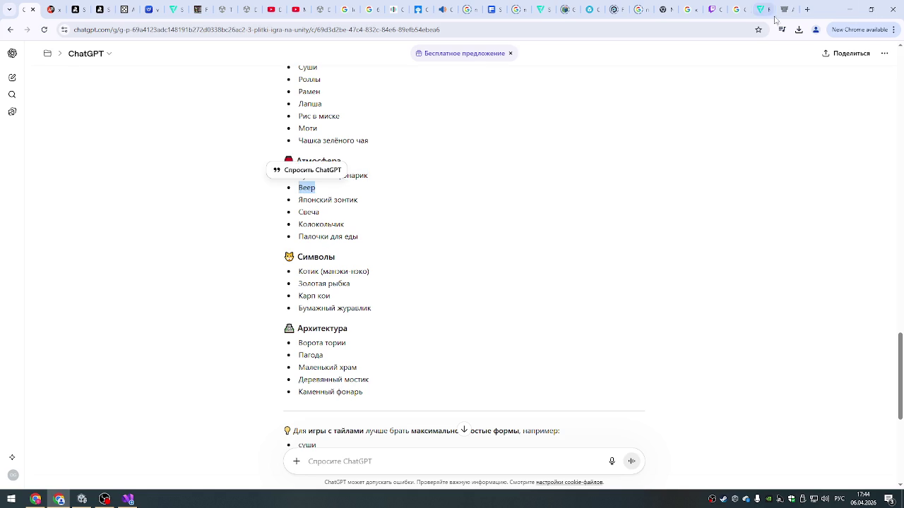
pyautogui.click(786, 9)
pyautogui.moveTo(400, 432); pyautogui.dragTo(486, 432)
pyautogui.hotkey('ctrl', 'v')
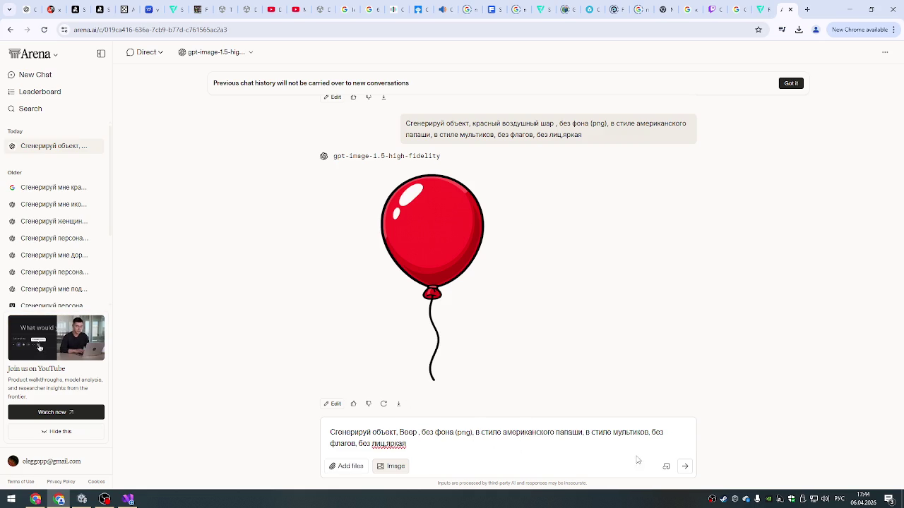
pyautogui.click(685, 466)
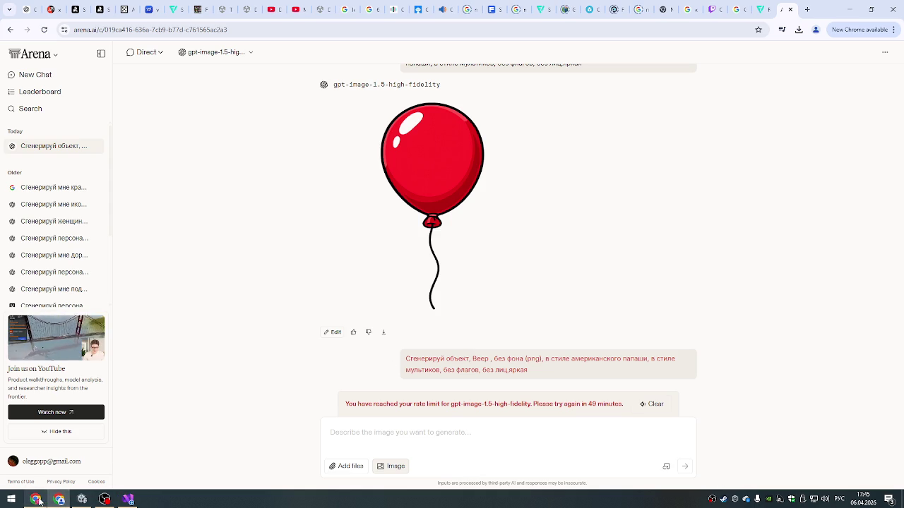
pyautogui.click(64, 500)
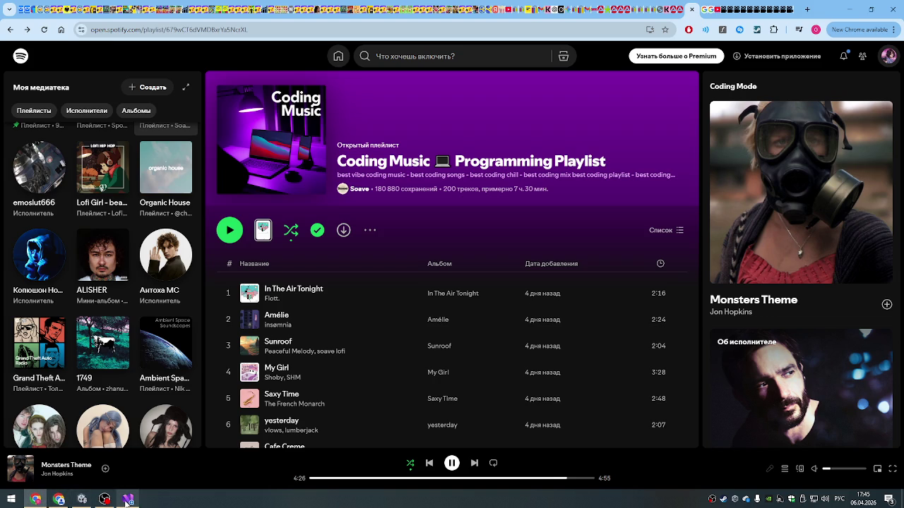
# - Return to the Unity editor and stop Play mode with Ctrl+P
pyautogui.click(128, 500)
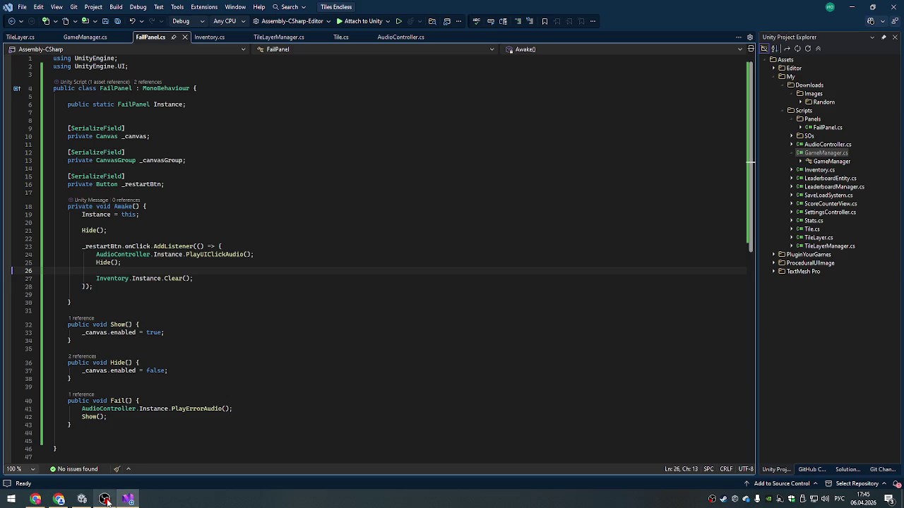
pyautogui.click(105, 500)
pyautogui.click(84, 500)
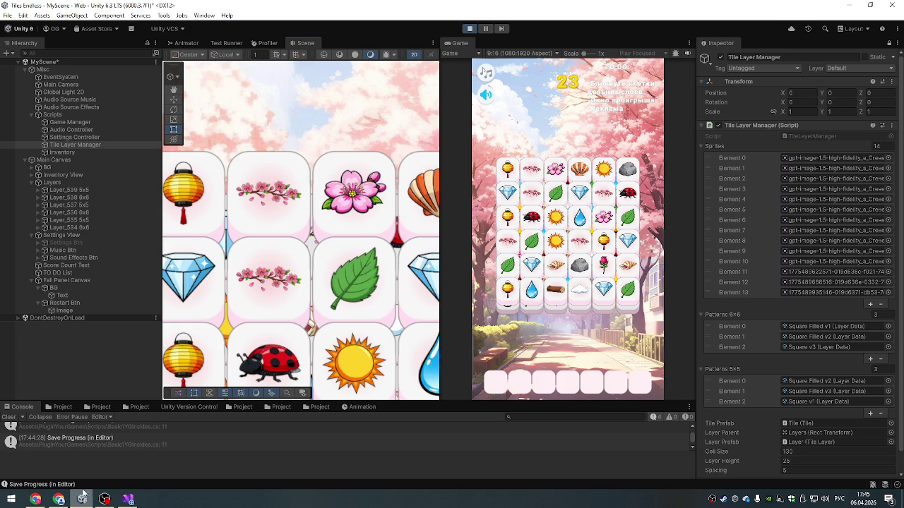
pyautogui.scroll(-2, 323, 295)
pyautogui.hotkey('ctrl', 'p')
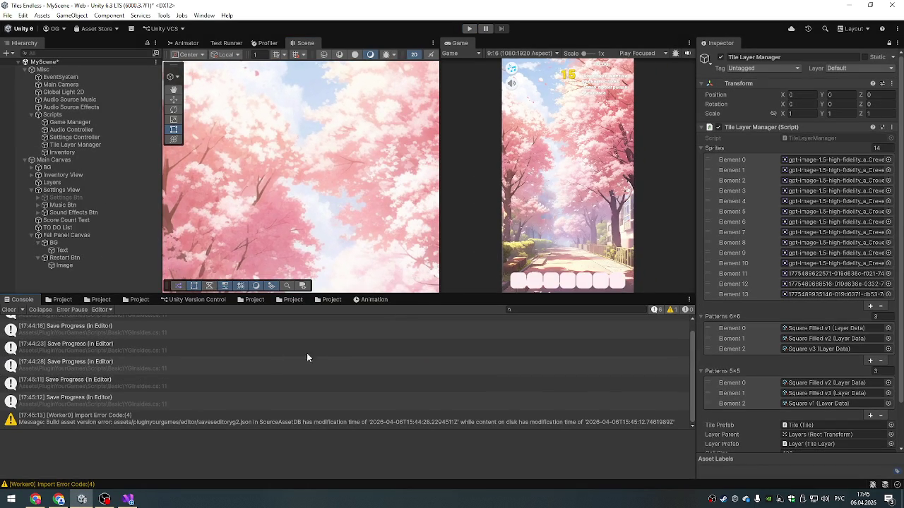
# - Collapse the sub-sprites in Item/New and go up to the Item folder
pyautogui.click(58, 298)
pyautogui.click(101, 299)
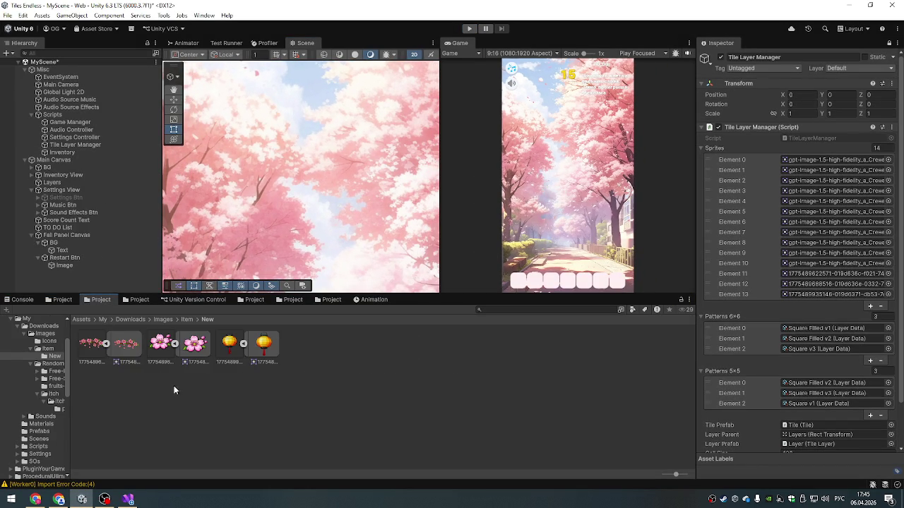
pyautogui.click(140, 344)
pyautogui.click(174, 344)
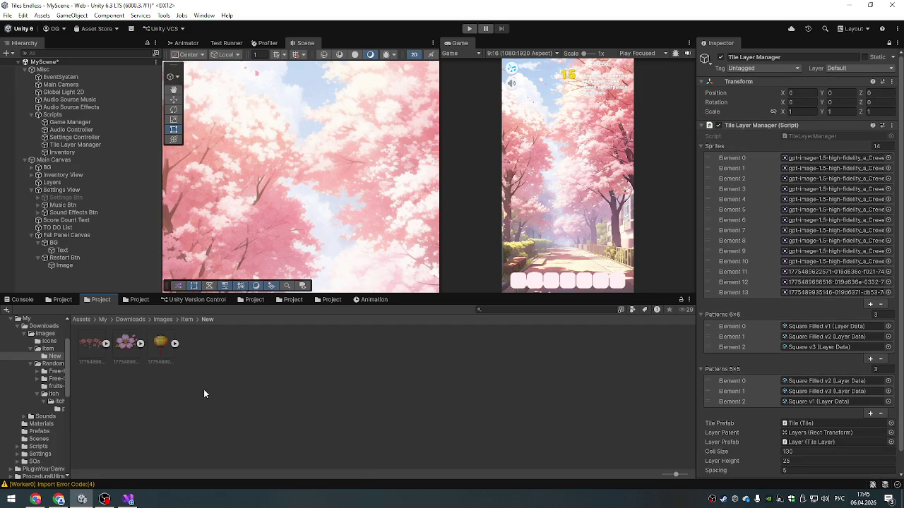
pyautogui.press('BackSpace')
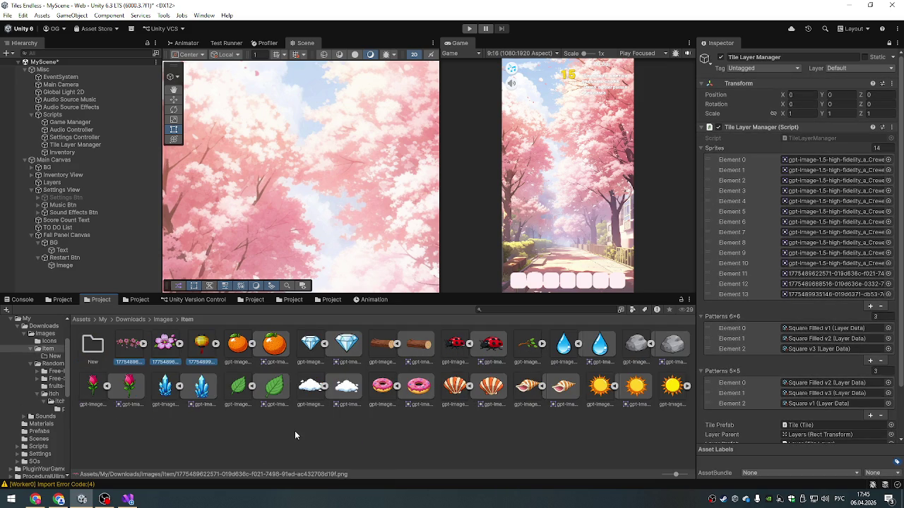
# - Create a new subfolder inside the Item sprites folder
pyautogui.rightClick(295, 430)
pyautogui.moveTo(339, 170)
pyautogui.click(533, 172)
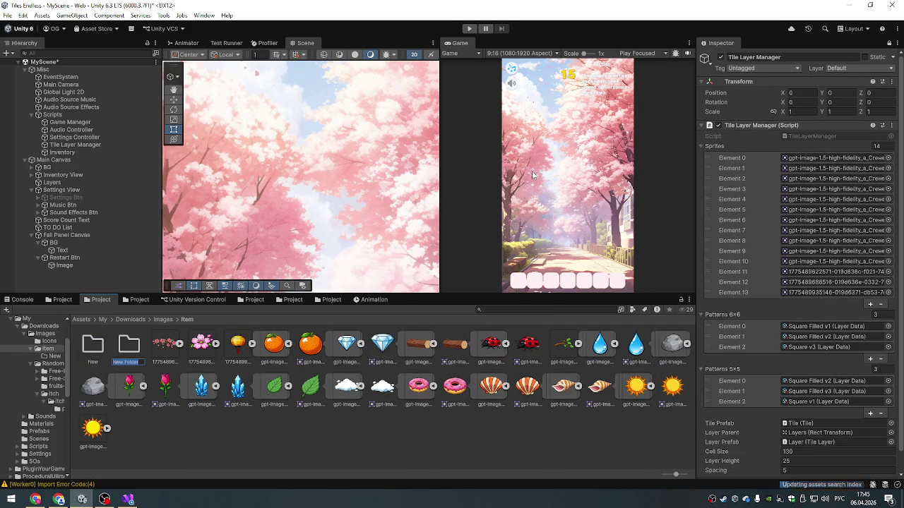
pyautogui.write('Итем')
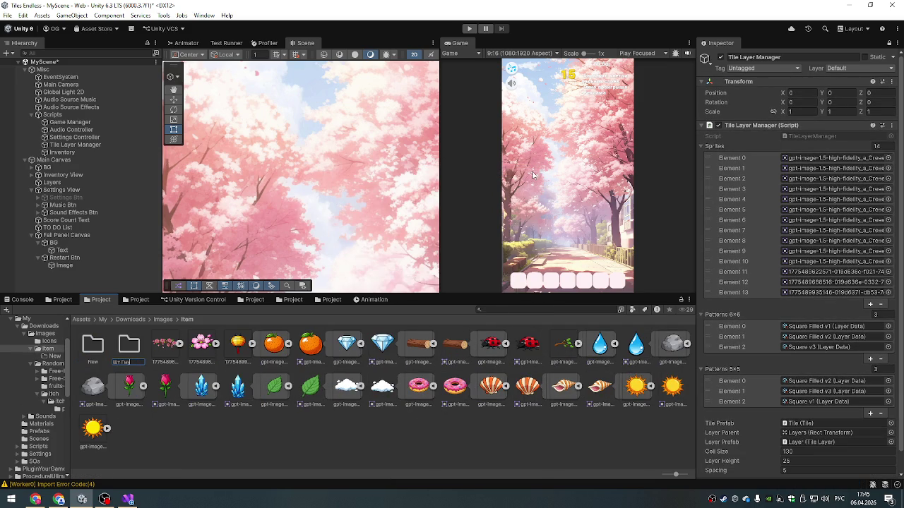
pyautogui.press('Return')
# - Rename the mistyped folder to 'In Use' and select the pink flower sprite
pyautogui.click(127, 363)
pyautogui.hotkey('alt', 'shift')
pyautogui.press('BackSpace')
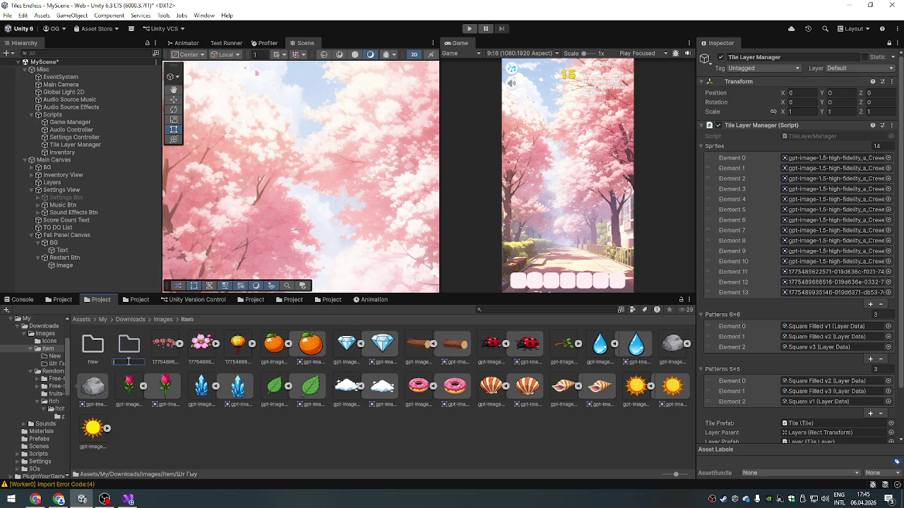
pyautogui.write('In Use')
pyautogui.press('Return')
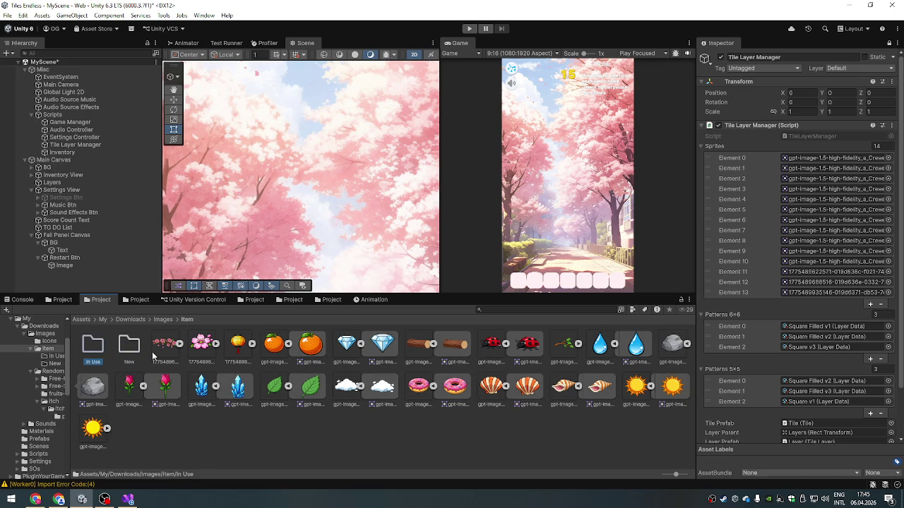
pyautogui.click(199, 346)
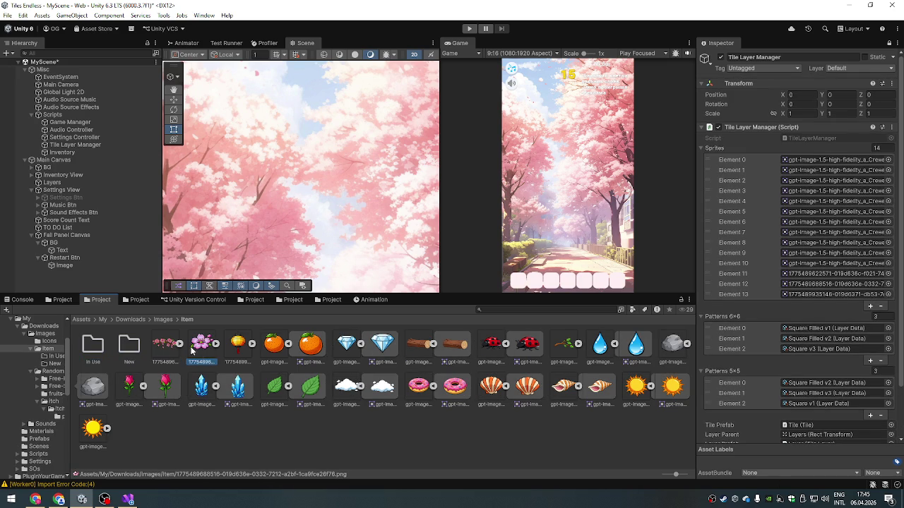
# - Move the pink flower and golden sprites into the In Use folder
pyautogui.moveTo(89, 350); pyautogui.dragTo(90, 350)
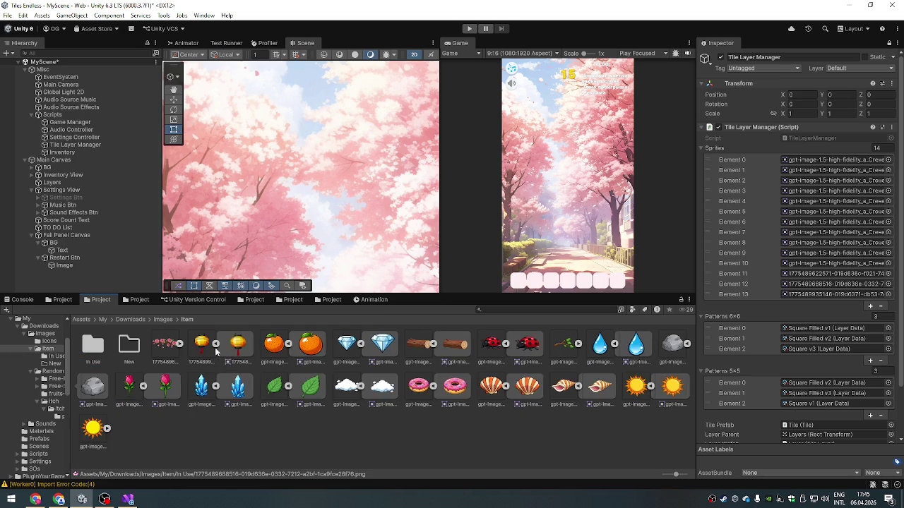
pyautogui.click(252, 344)
pyautogui.click(287, 344)
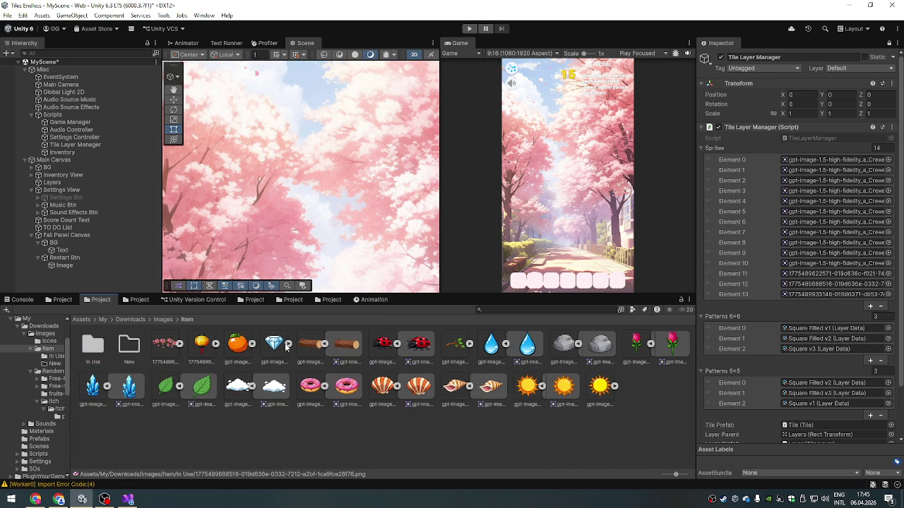
pyautogui.click(174, 424)
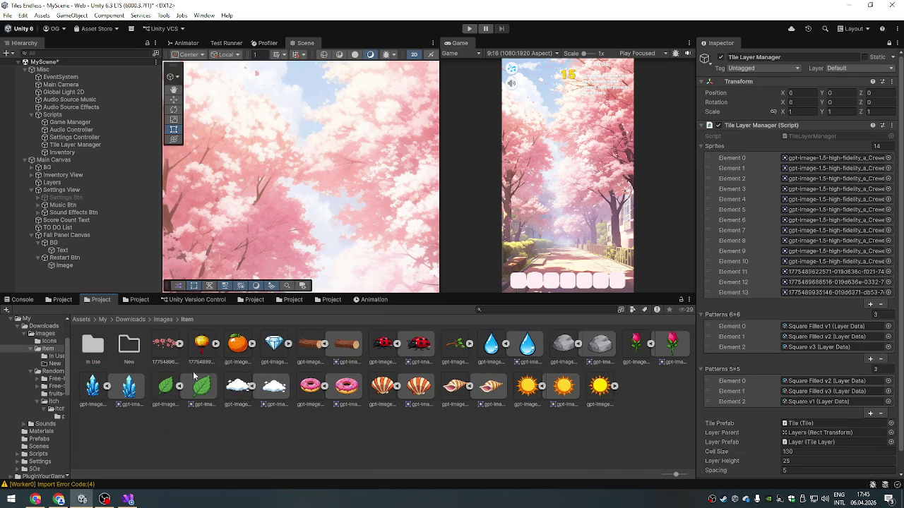
pyautogui.click(92, 348)
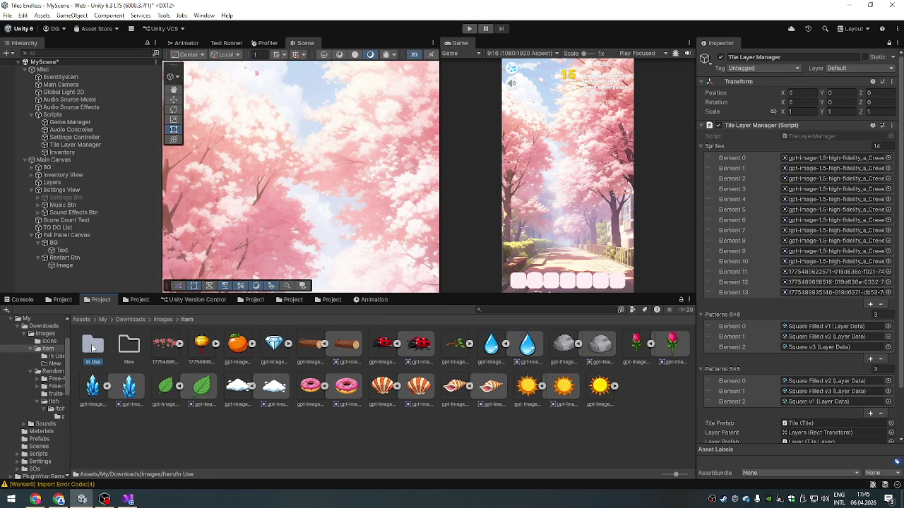
pyautogui.click(203, 353)
pyautogui.moveTo(196, 351); pyautogui.dragTo(93, 348)
# - Move the log, ladybug, branch, drop, rose, leaf, cloud, seashell, conch and sun sprites into In Use
pyautogui.click(275, 346)
pyautogui.keyDown('ctrl'); pyautogui.click(347, 344); pyautogui.keyUp('ctrl')
pyautogui.keyDown('ctrl'); pyautogui.click(418, 347); pyautogui.keyUp('ctrl')
pyautogui.keyDown('ctrl'); pyautogui.click(419, 348); pyautogui.keyUp('ctrl')
pyautogui.keyDown('ctrl'); pyautogui.click(455, 346); pyautogui.keyUp('ctrl')
pyautogui.keyDown('ctrl'); pyautogui.click(418, 349); pyautogui.keyUp('ctrl')
pyautogui.keyDown('ctrl'); pyautogui.click(600, 345); pyautogui.keyUp('ctrl')
pyautogui.keyDown('ctrl'); pyautogui.click(129, 386); pyautogui.keyUp('ctrl')
pyautogui.keyDown('ctrl'); pyautogui.click(199, 387); pyautogui.keyUp('ctrl')
pyautogui.keyDown('ctrl'); pyautogui.click(345, 387); pyautogui.keyUp('ctrl')
pyautogui.keyDown('ctrl'); pyautogui.click(418, 387); pyautogui.keyUp('ctrl')
pyautogui.keyDown('ctrl'); pyautogui.click(489, 387); pyautogui.keyUp('ctrl')
pyautogui.moveTo(482, 389)
pyautogui.mouseDown()
pyautogui.moveTo(126, 370)
pyautogui.moveTo(93, 357)
pyautogui.mouseUp()
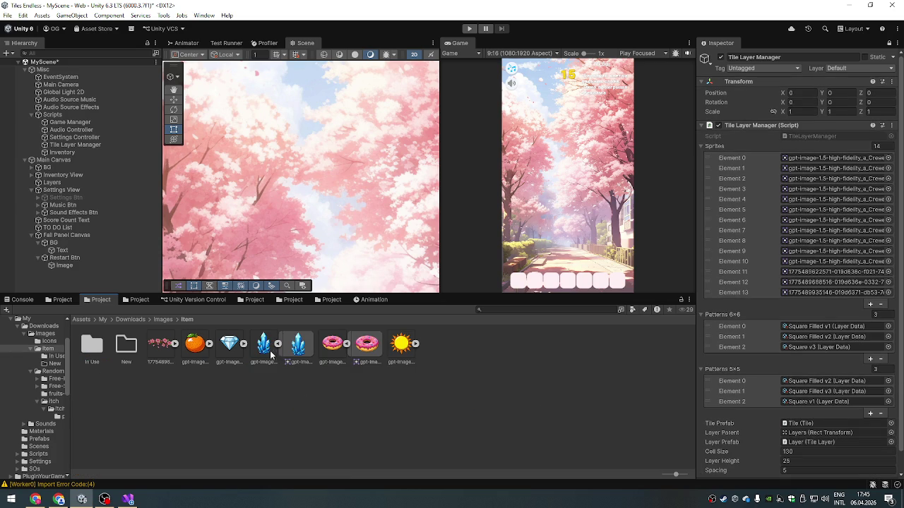
# - Open In Use and collapse each sprite's sub-assets to a single thumbnail
pyautogui.doubleClick(93, 345)
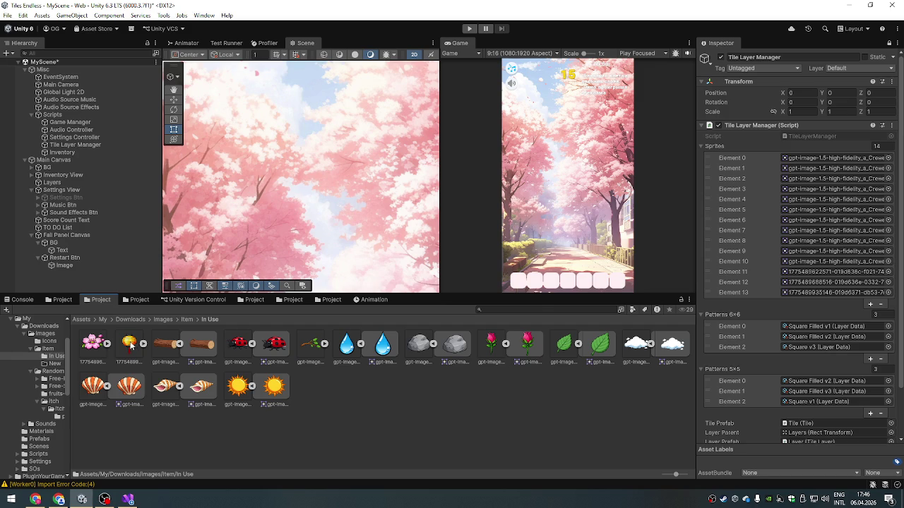
pyautogui.click(179, 344)
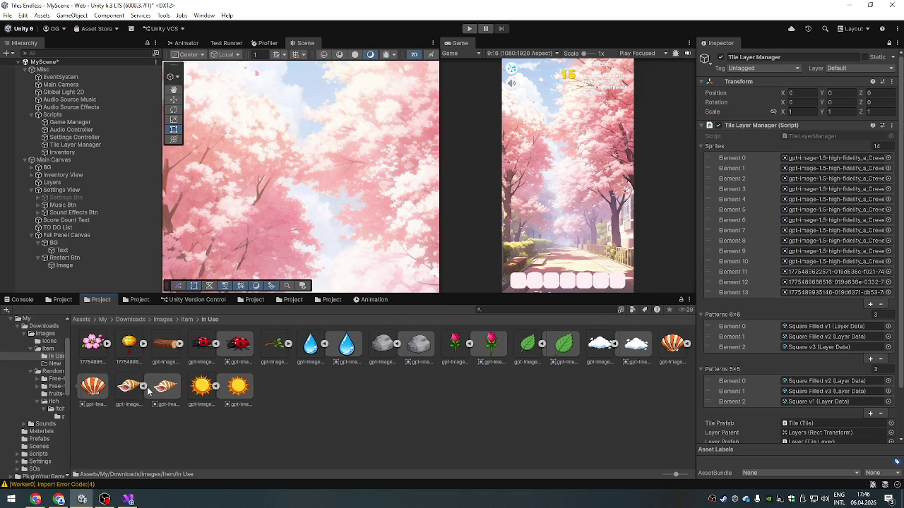
pyautogui.click(142, 387)
pyautogui.click(217, 344)
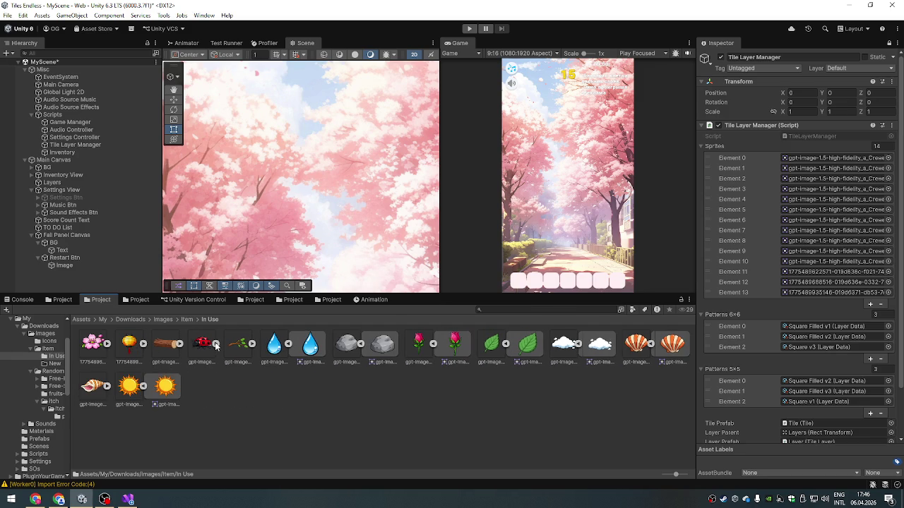
pyautogui.click(434, 344)
pyautogui.click(469, 345)
pyautogui.click(485, 345)
pyautogui.click(518, 344)
pyautogui.click(279, 345)
pyautogui.click(312, 345)
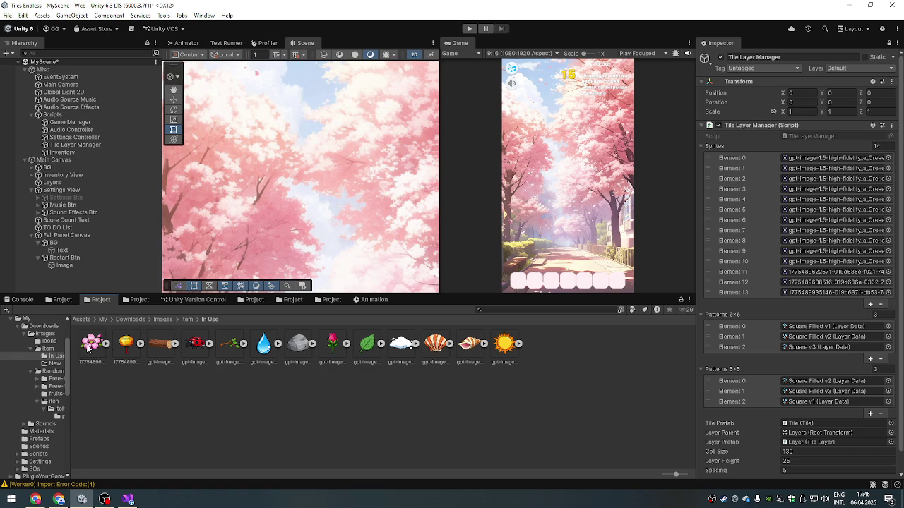
# - Inspect Hierarchy objects: Fail Panel Canvas, Game Manager, Audio Controller, Settings Controller and Tile Layer Manager
pyautogui.click(88, 346)
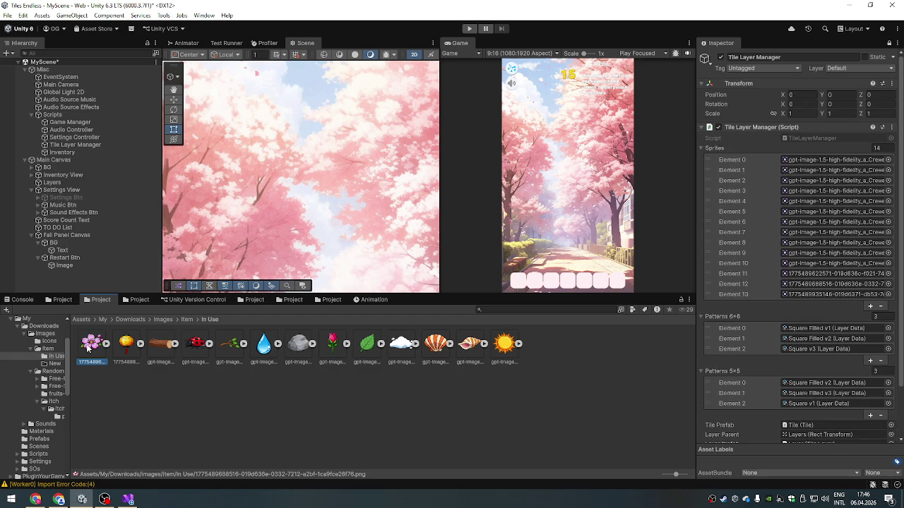
pyautogui.click(55, 237)
pyautogui.click(119, 379)
pyautogui.click(70, 236)
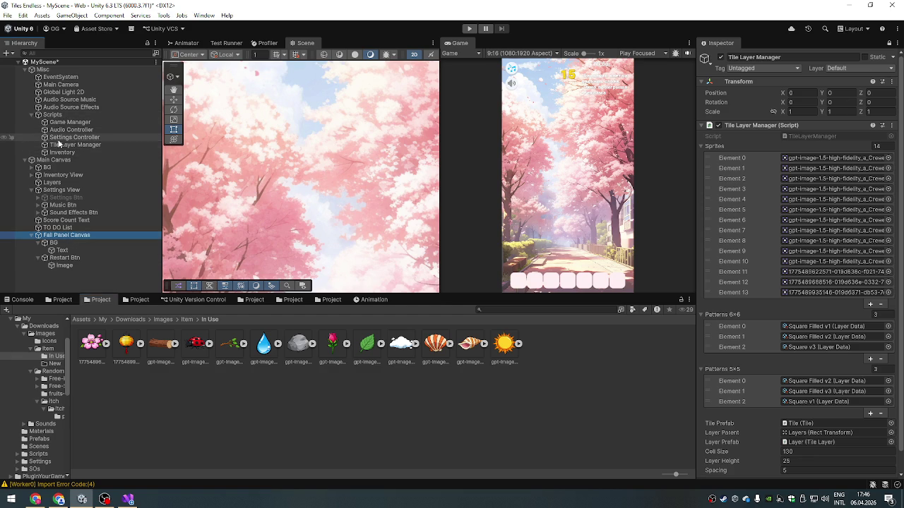
pyautogui.click(58, 137)
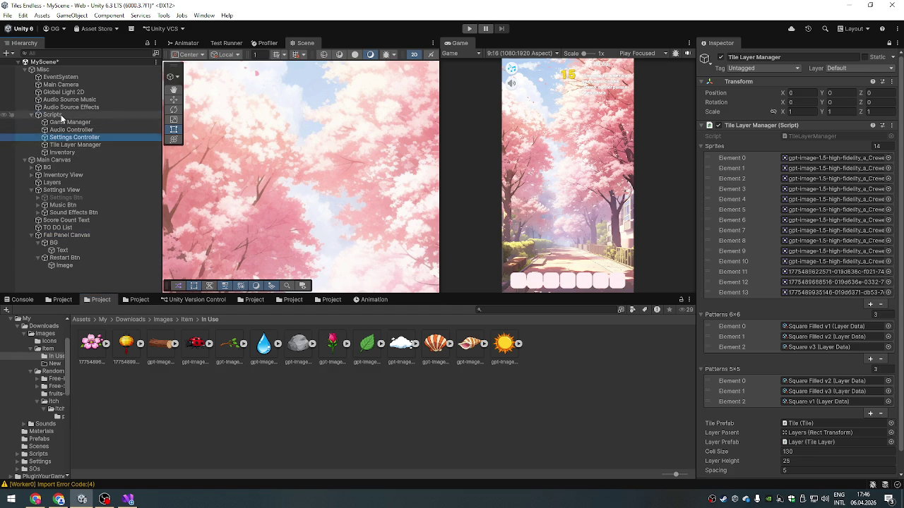
pyautogui.click(53, 114)
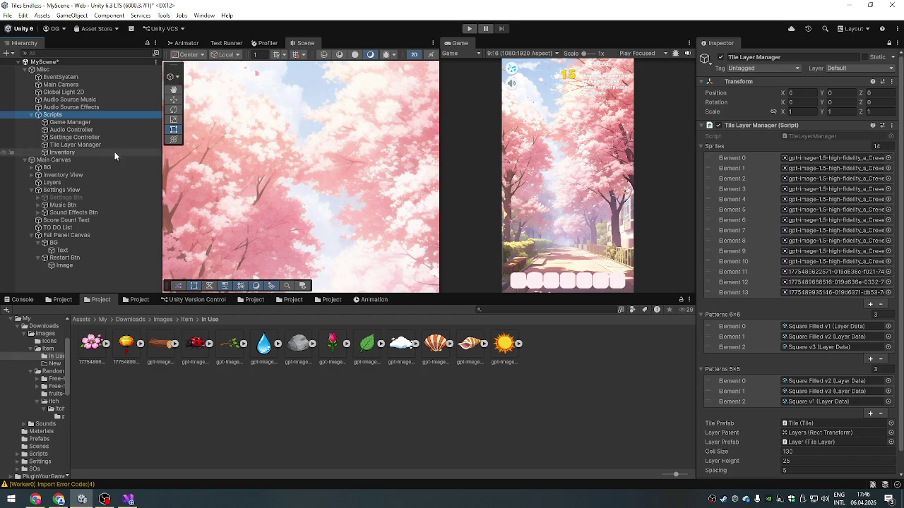
pyautogui.click(71, 123)
pyautogui.click(74, 130)
pyautogui.click(59, 122)
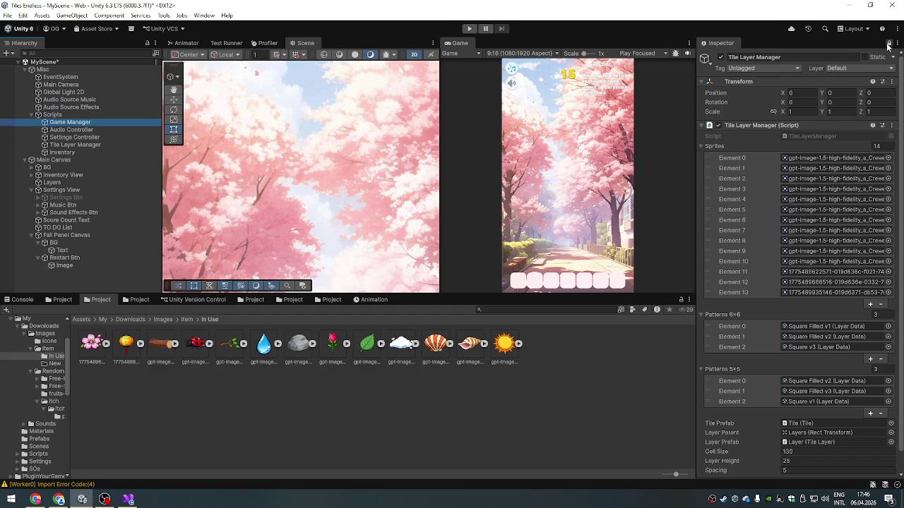
pyautogui.click(62, 130)
pyautogui.click(63, 137)
pyautogui.click(62, 130)
pyautogui.click(64, 137)
pyautogui.click(64, 145)
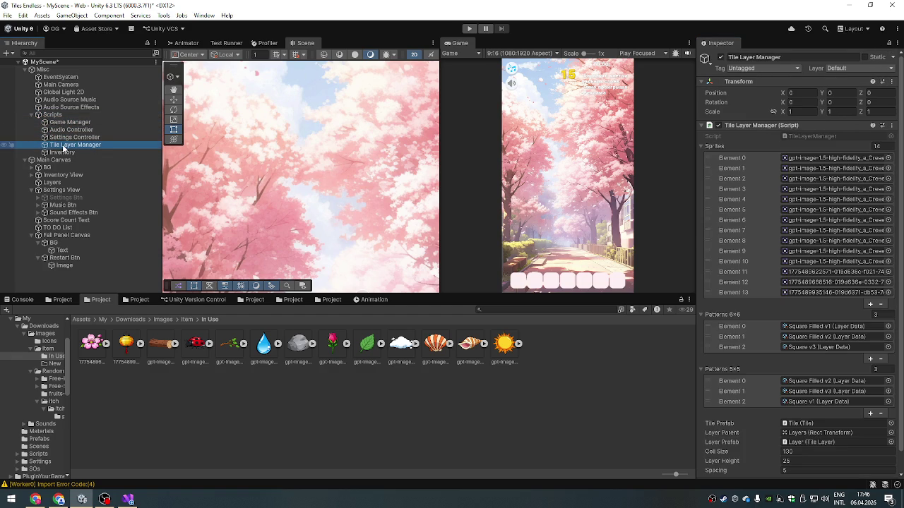
# - Switch from Unity to the Twitch browser window
pyautogui.click(890, 43)
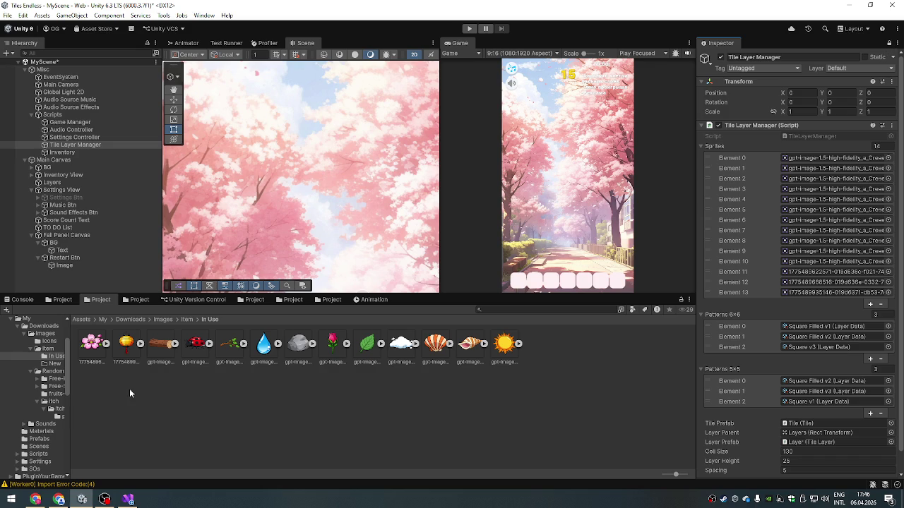
pyautogui.click(36, 500)
pyautogui.click(59, 499)
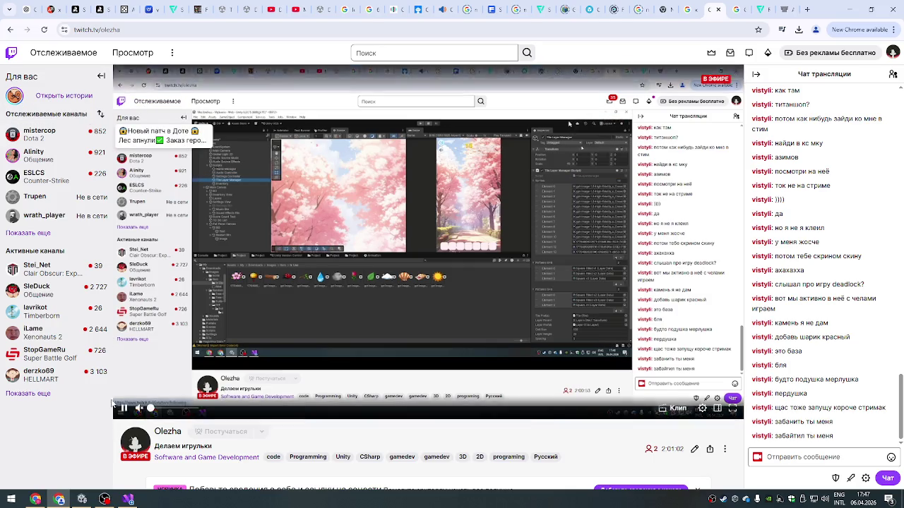
# - Briefly check OBS, minimize it, and return to the Twitch home page
pyautogui.click(104, 499)
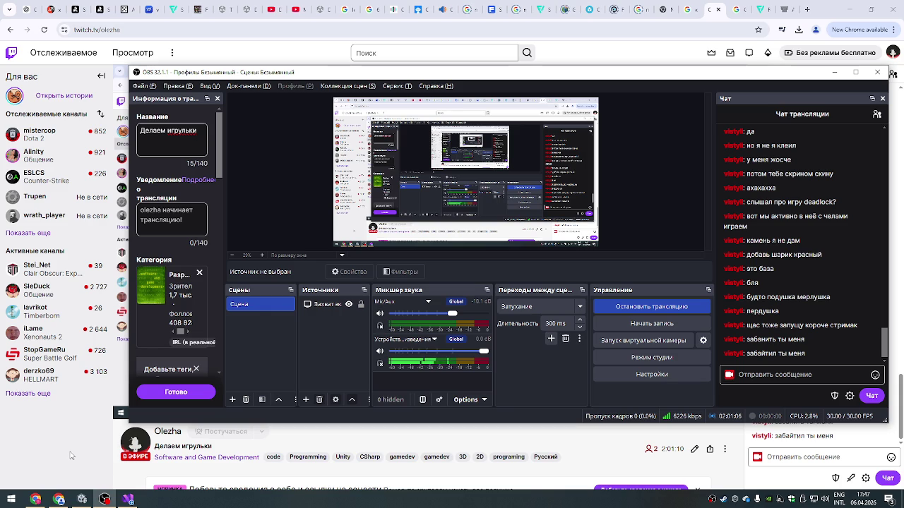
pyautogui.press('super+Down')
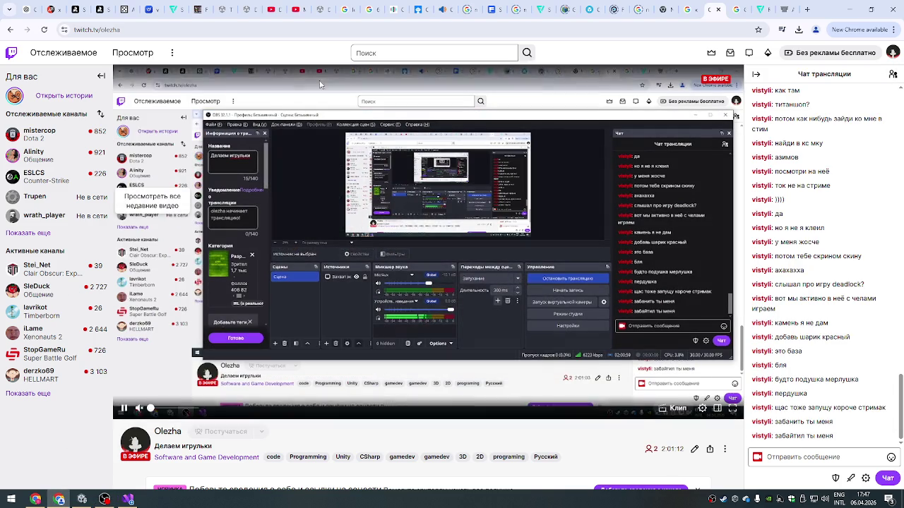
pyautogui.click(377, 56)
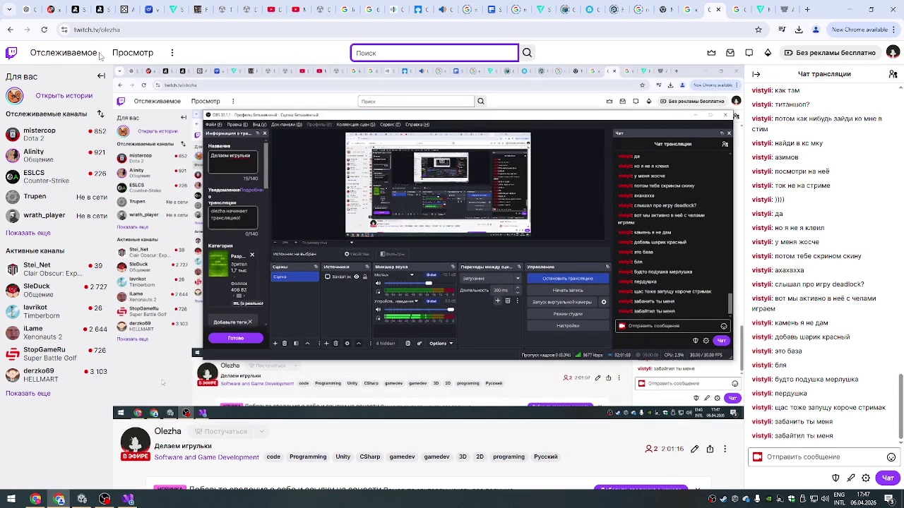
pyautogui.click(12, 52)
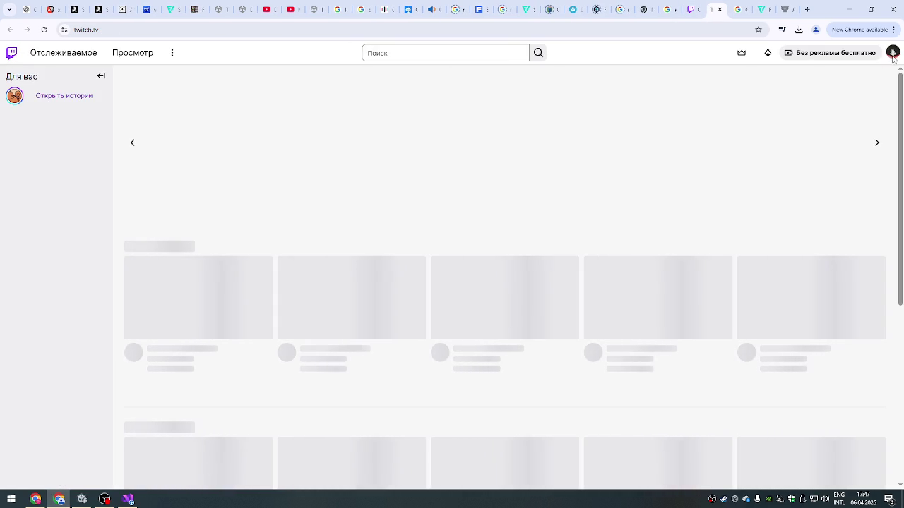
# - Search Twitch for the viewer's channel name and open the offline channel page
pyautogui.click(410, 55)
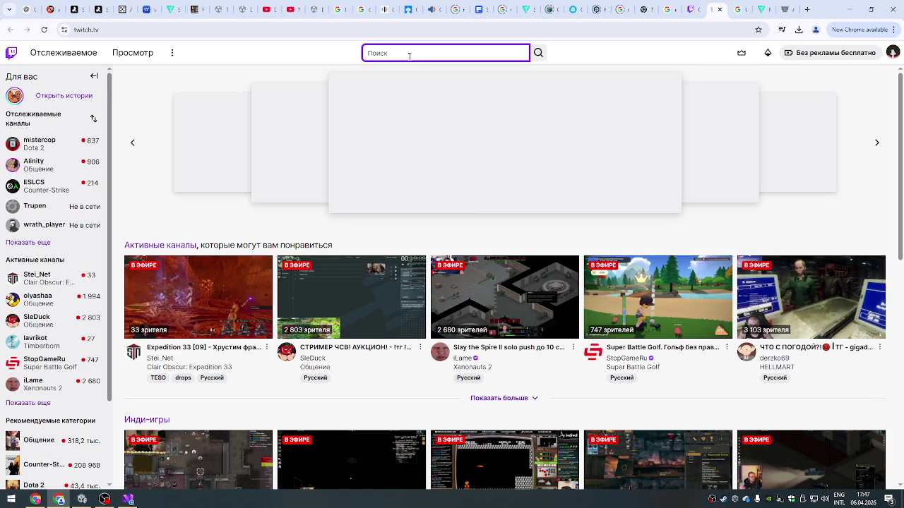
pyautogui.write('vis')
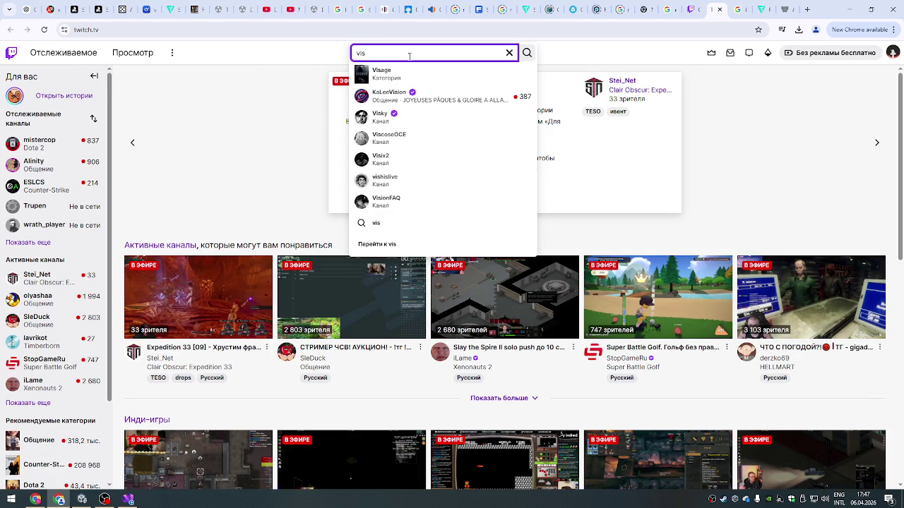
pyautogui.write('tyli')
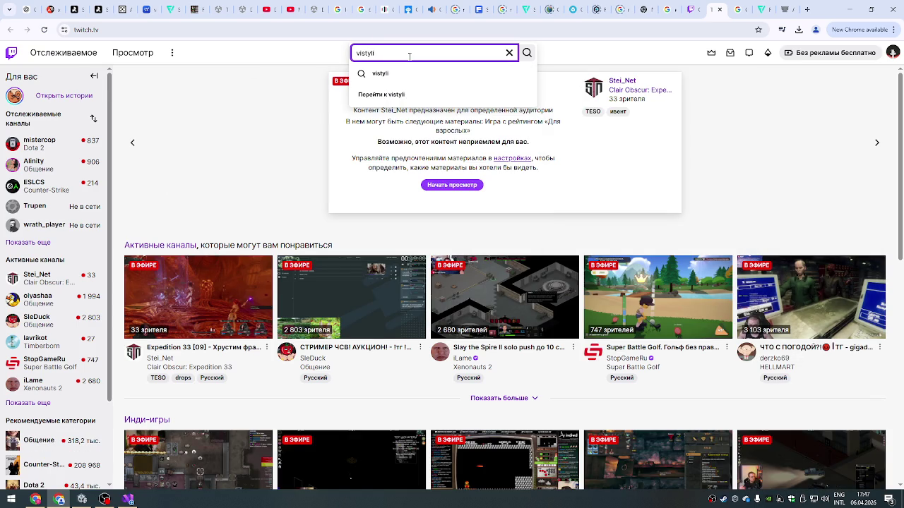
pyautogui.press('Return')
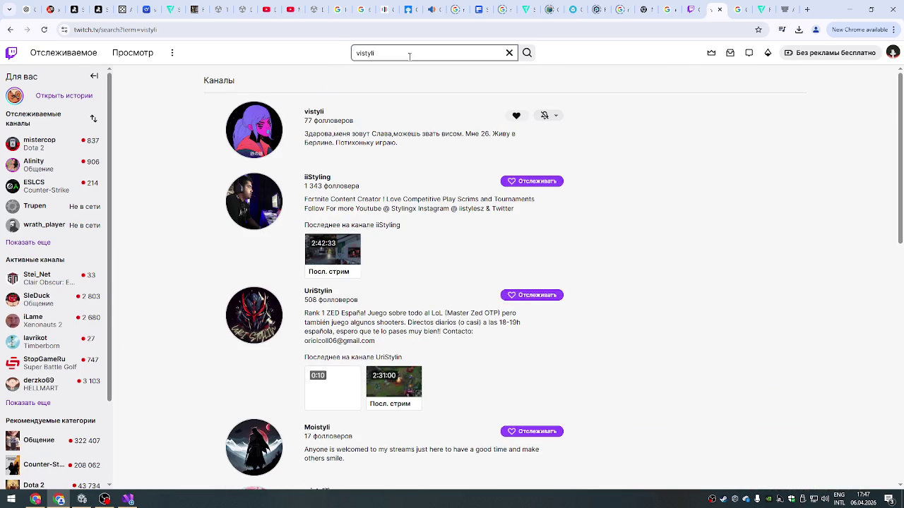
pyautogui.click(262, 125)
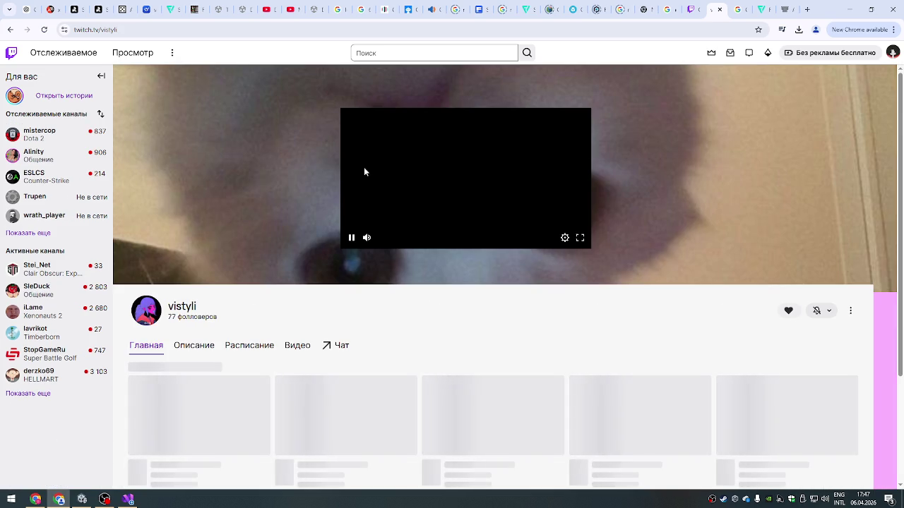
pyautogui.scroll(-2, 373, 303)
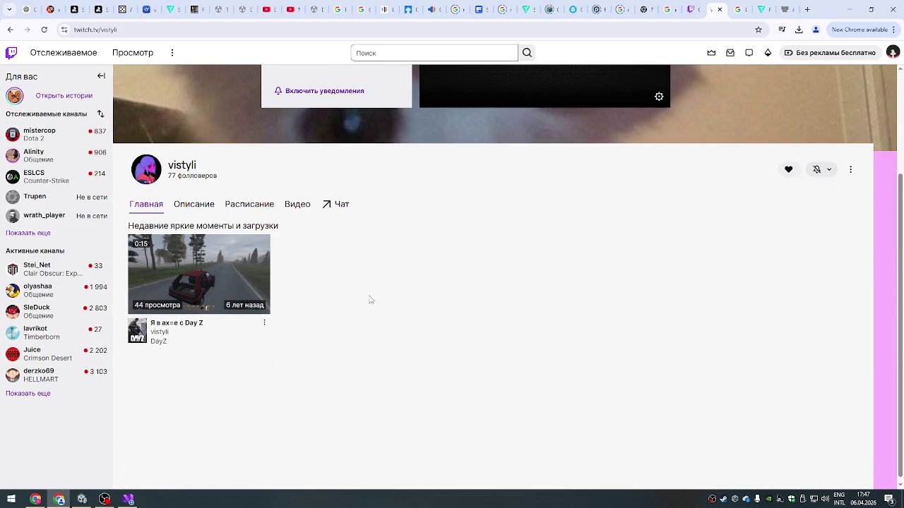
pyautogui.scroll(2, 366, 283)
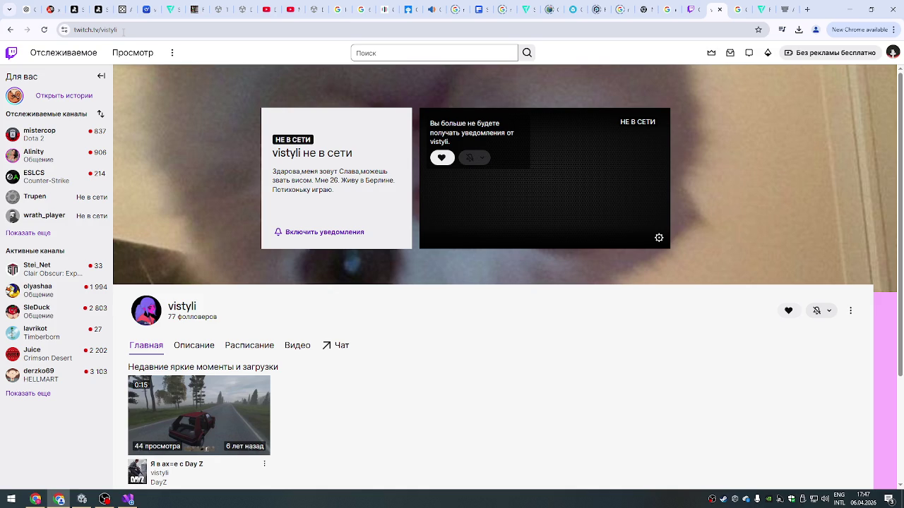
pyautogui.doubleClick(169, 307)
# - Go to YouTube and pause the autoplaying spline tutorial video
pyautogui.click(146, 33)
pyautogui.write('you')
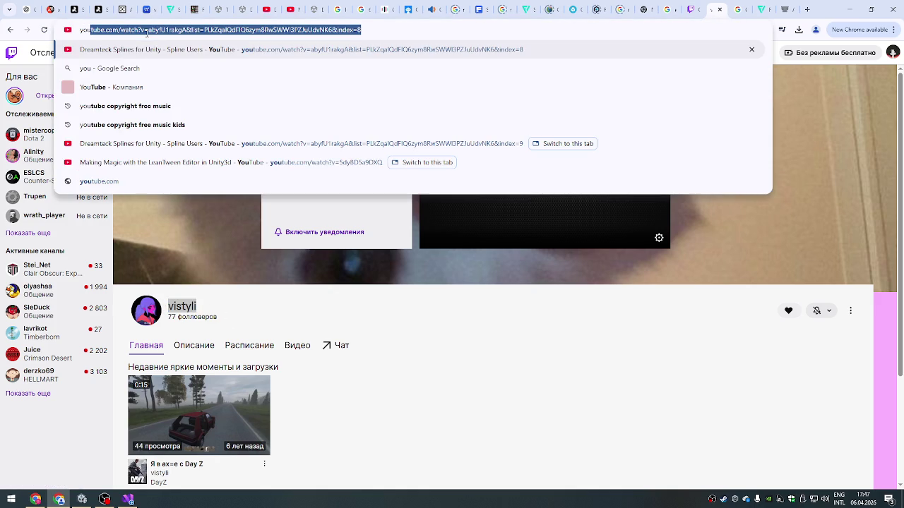
pyautogui.write('tube.')
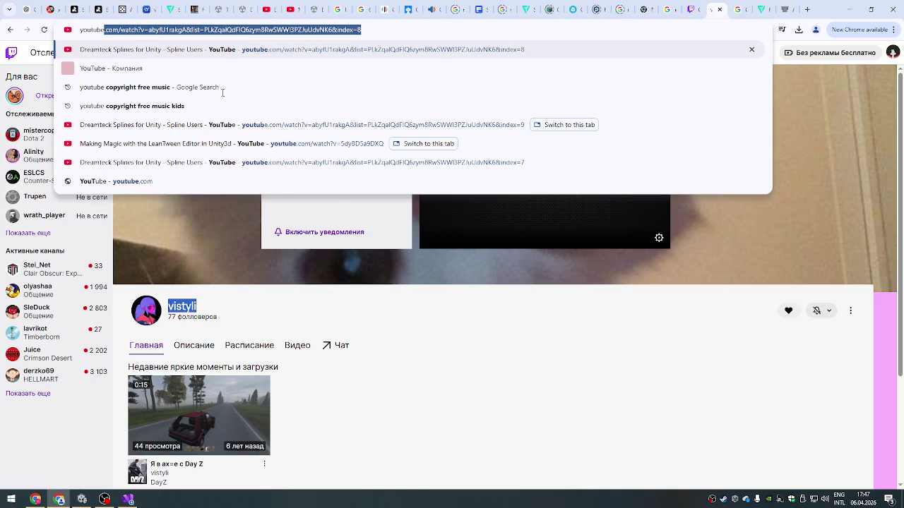
pyautogui.press('Return')
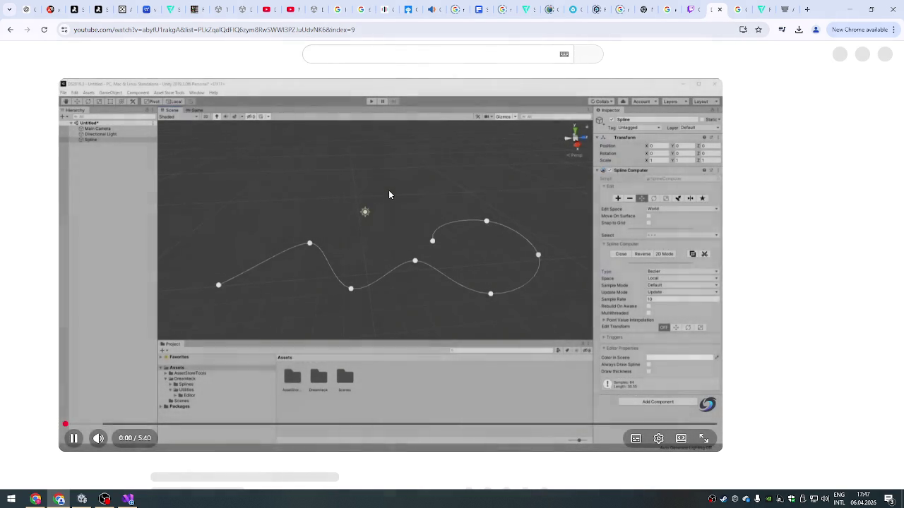
pyautogui.click(354, 204)
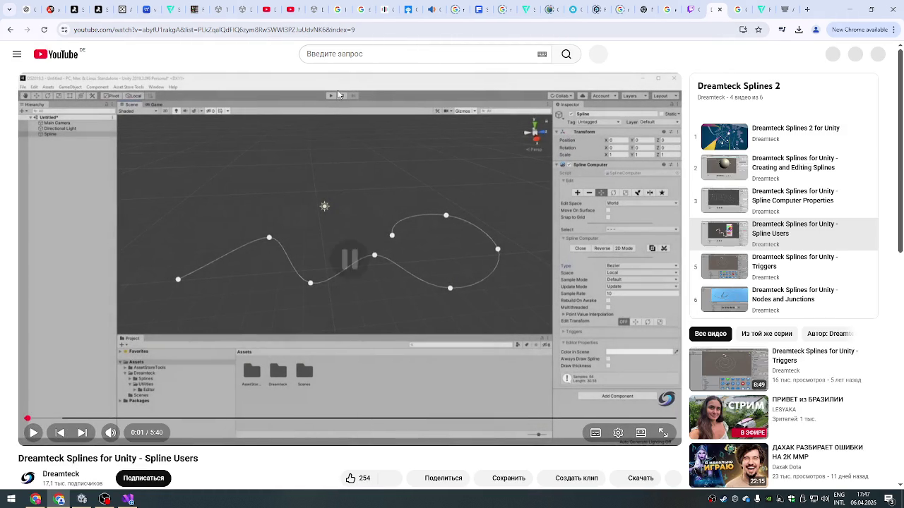
# - Search YouTube for the viewer's channel and open the matching channel from the results
pyautogui.click(344, 55)
pyautogui.write('vistyli')
pyautogui.press('Return')
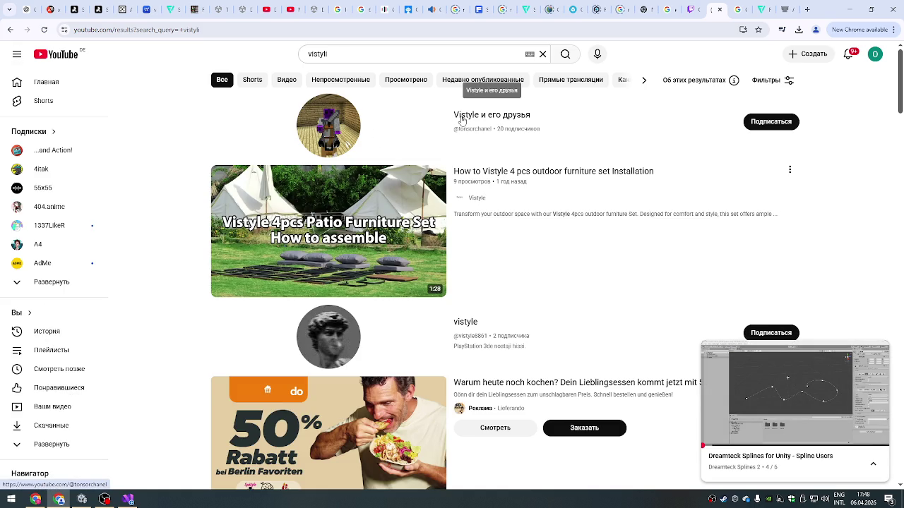
pyautogui.scroll(-10, 379, 153)
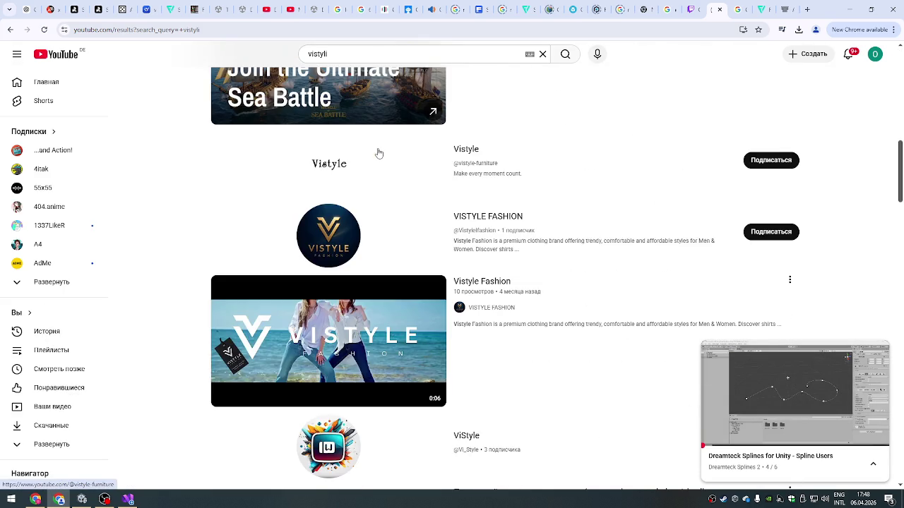
pyautogui.scroll(-15, 379, 153)
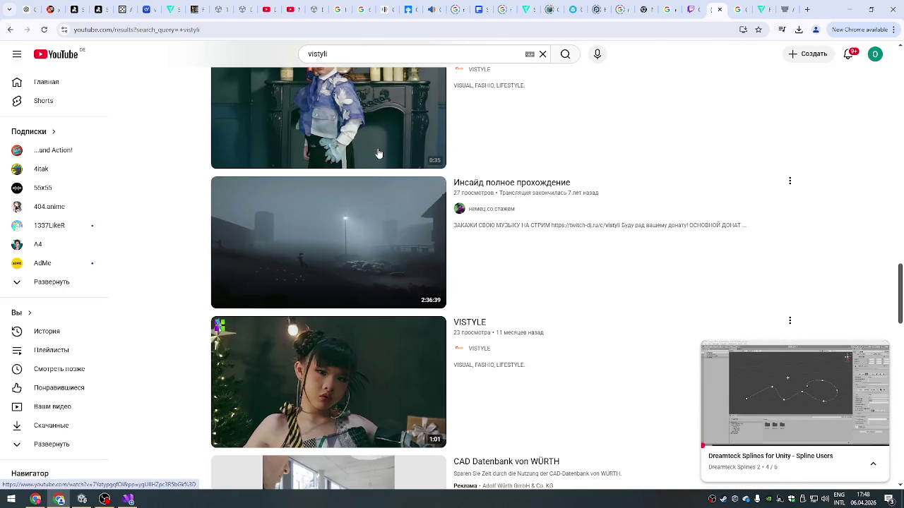
pyautogui.scroll(-15, 378, 153)
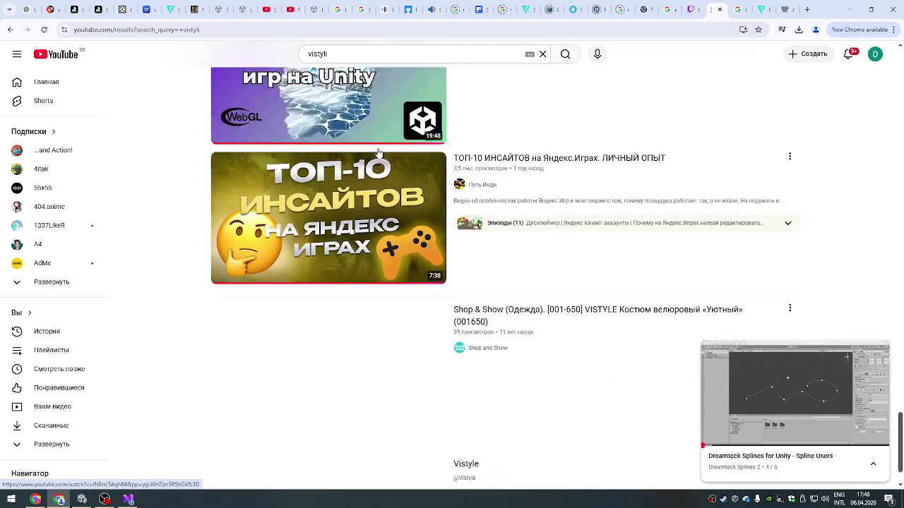
pyautogui.scroll(-10, 379, 153)
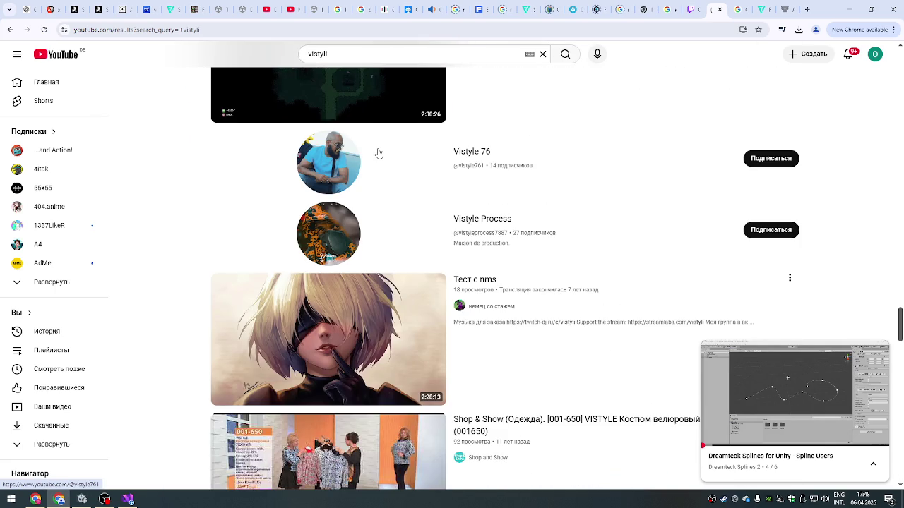
pyautogui.scroll(15, 379, 153)
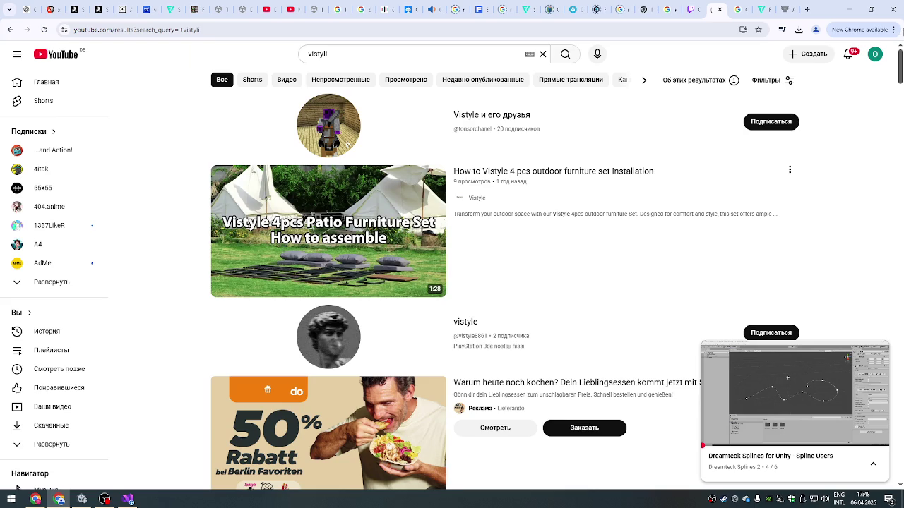
pyautogui.scroll(-5, 585, 144)
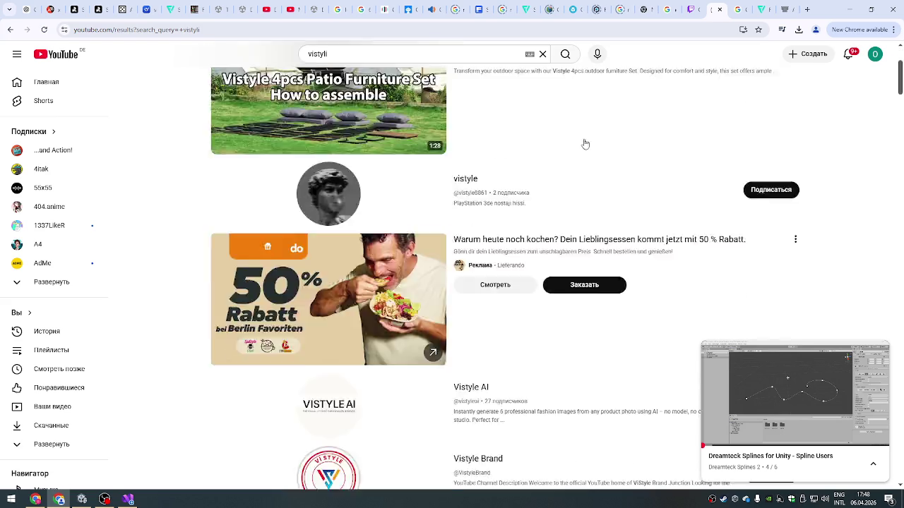
pyautogui.scroll(-5, 558, 144)
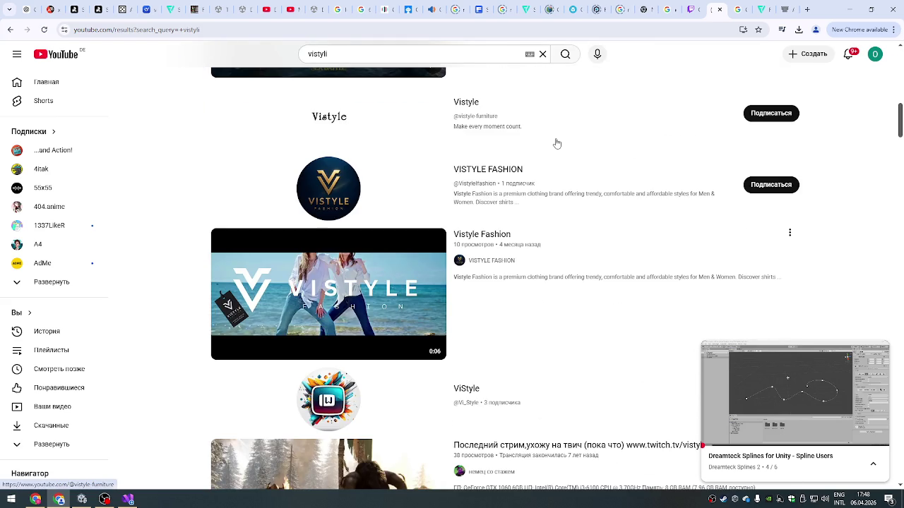
pyautogui.scroll(-10, 557, 144)
pyautogui.scroll(6, 557, 144)
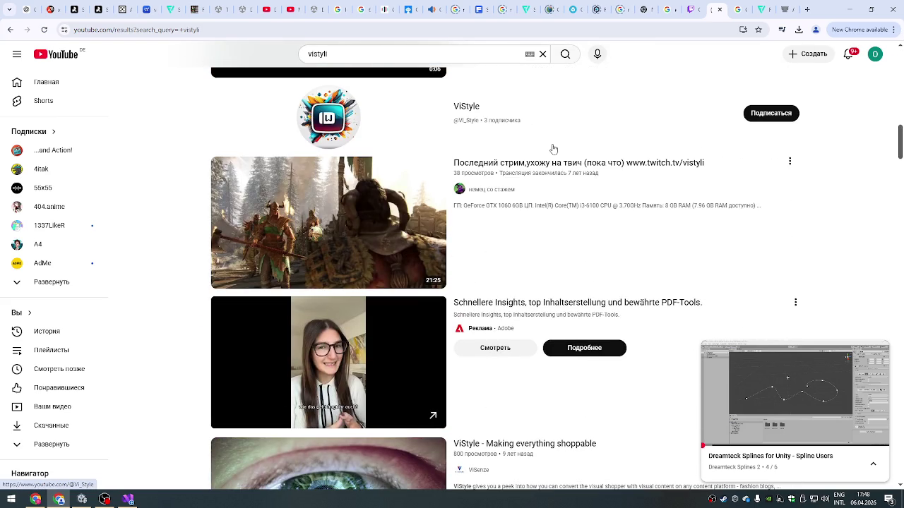
pyautogui.click(490, 190)
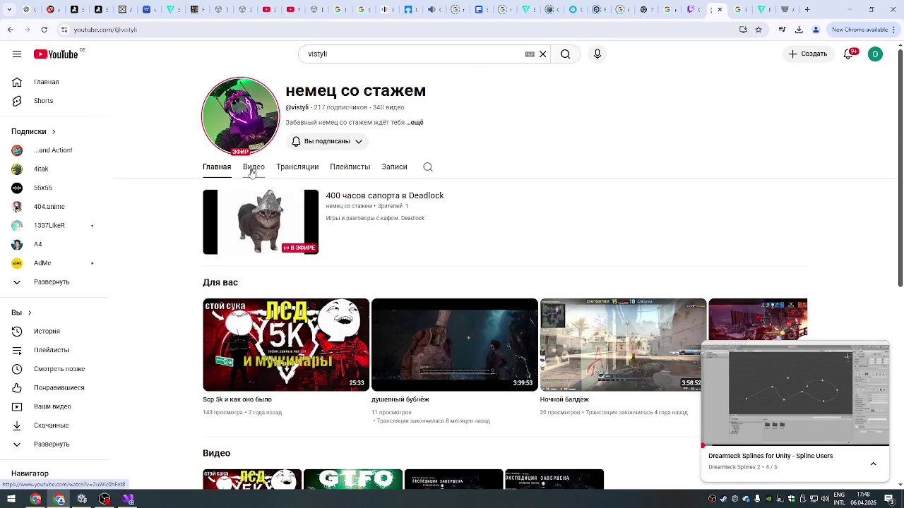
# - Open the channel's live Deadlock stream and lower its volume slightly
pyautogui.moveTo(257, 212)
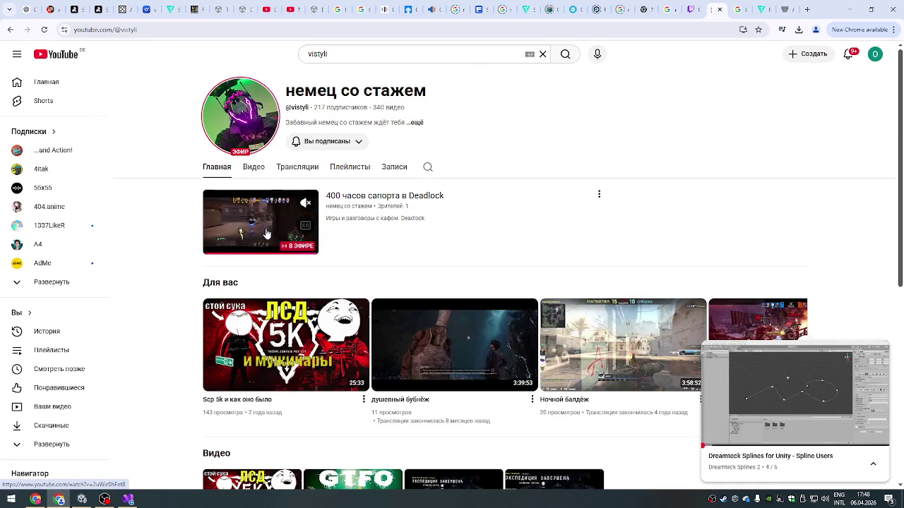
pyautogui.click(259, 234)
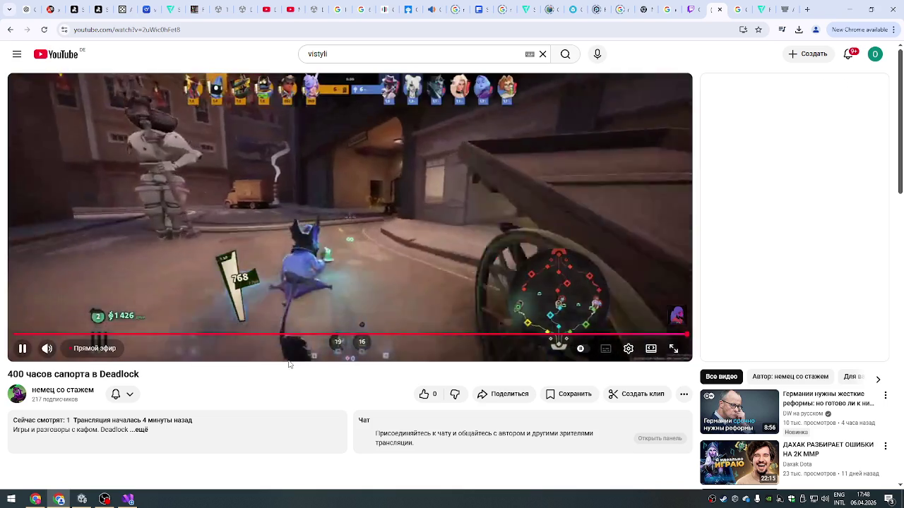
pyautogui.scroll(-2, 259, 380)
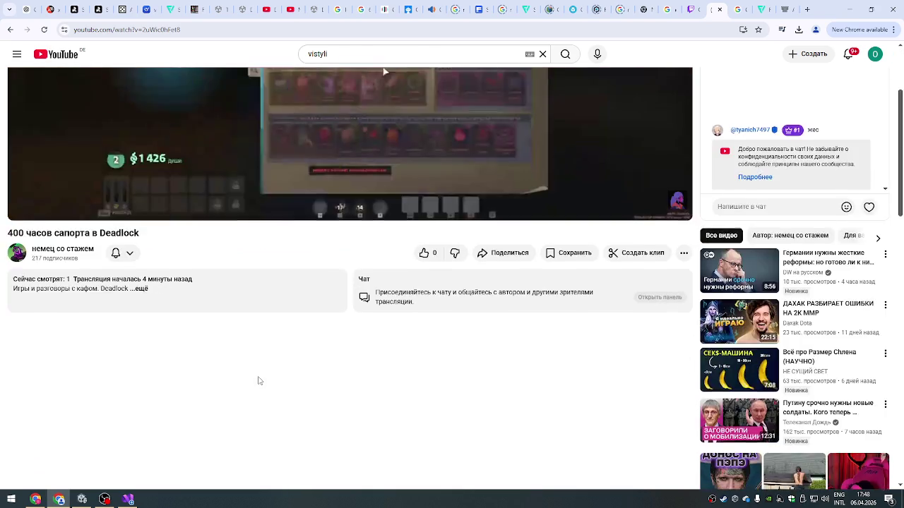
pyautogui.scroll(2, 256, 377)
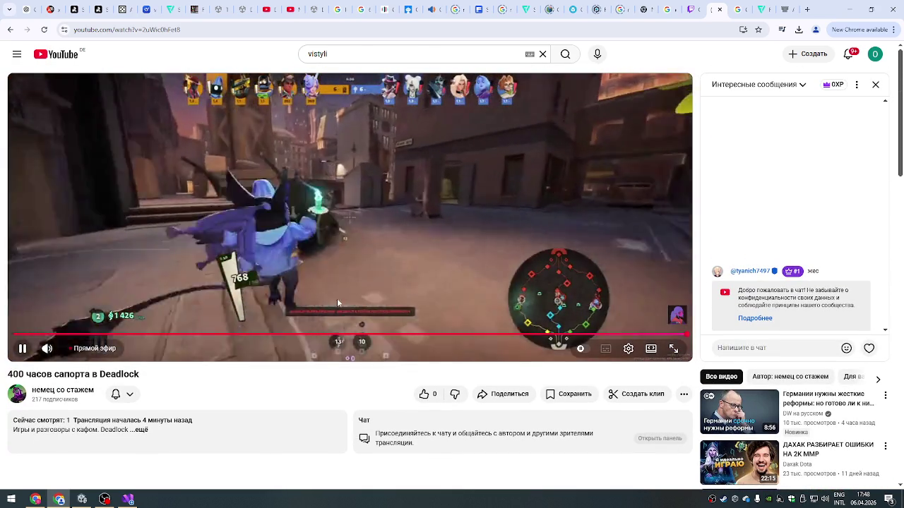
pyautogui.click(66, 349)
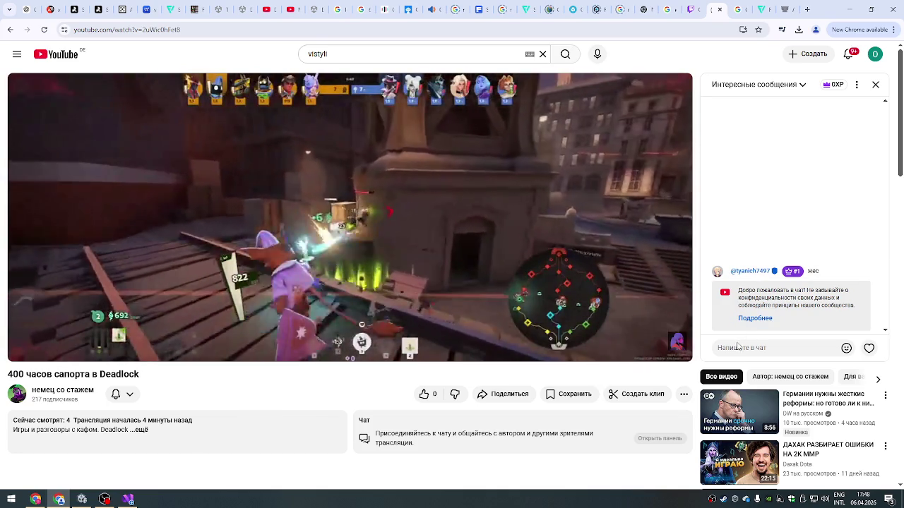
pyautogui.click(735, 348)
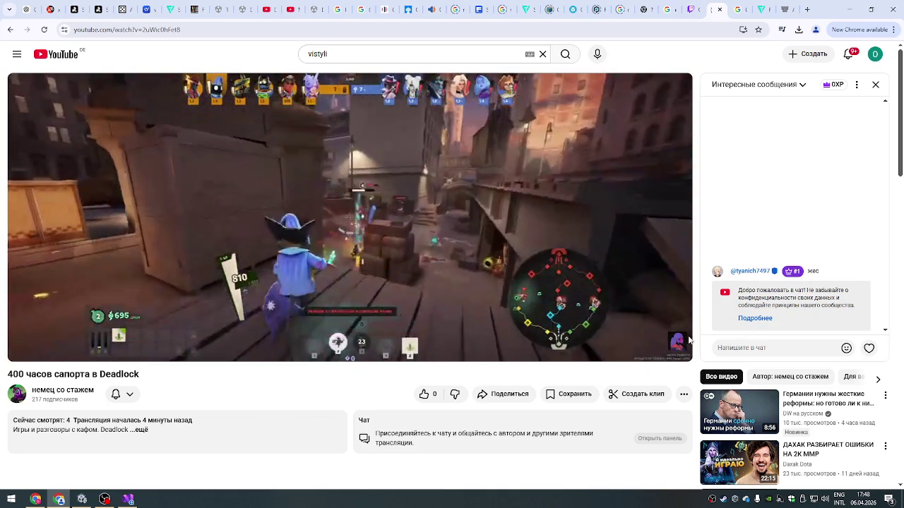
# - Set the stream quality to 720p60 and like the live stream
pyautogui.moveTo(672, 356)
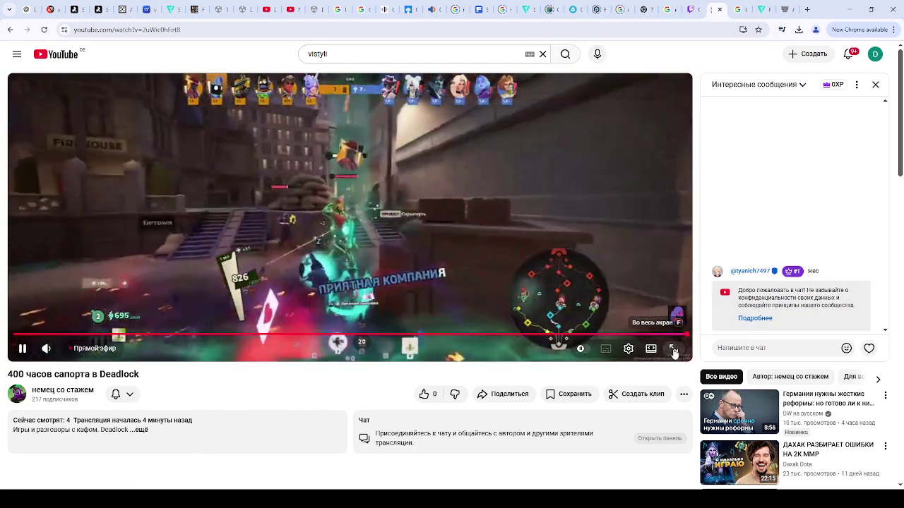
pyautogui.click(673, 349)
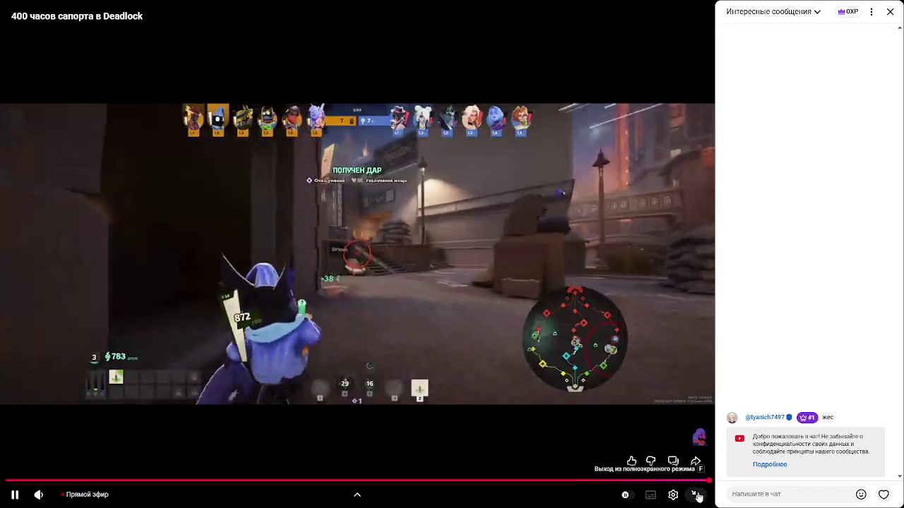
pyautogui.click(698, 497)
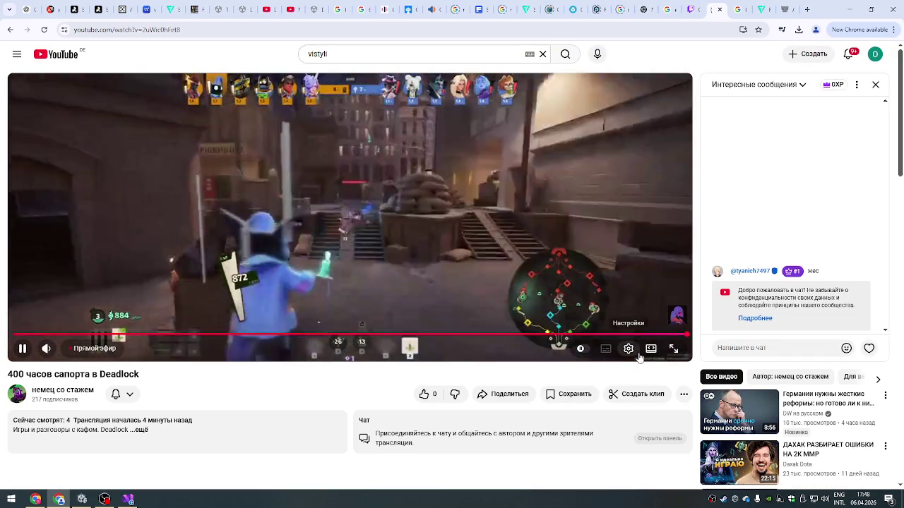
pyautogui.click(628, 348)
pyautogui.click(622, 315)
pyautogui.click(602, 203)
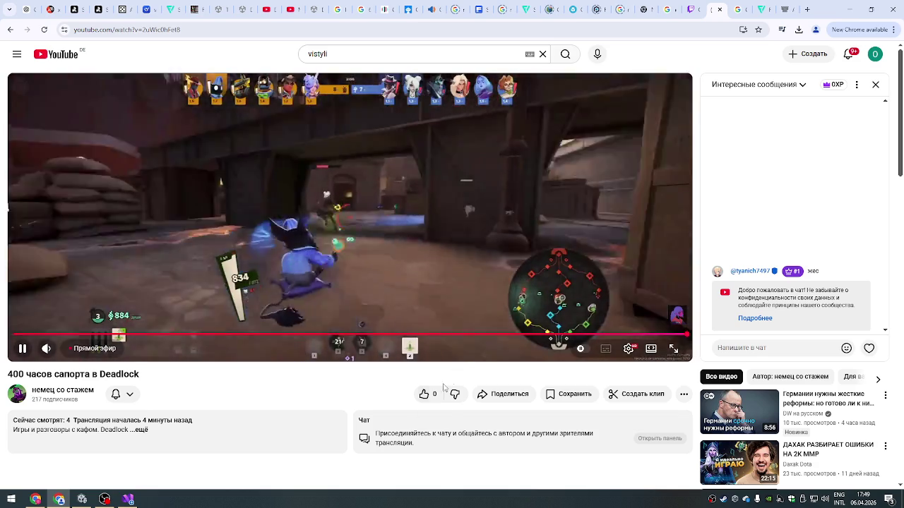
pyautogui.click(424, 394)
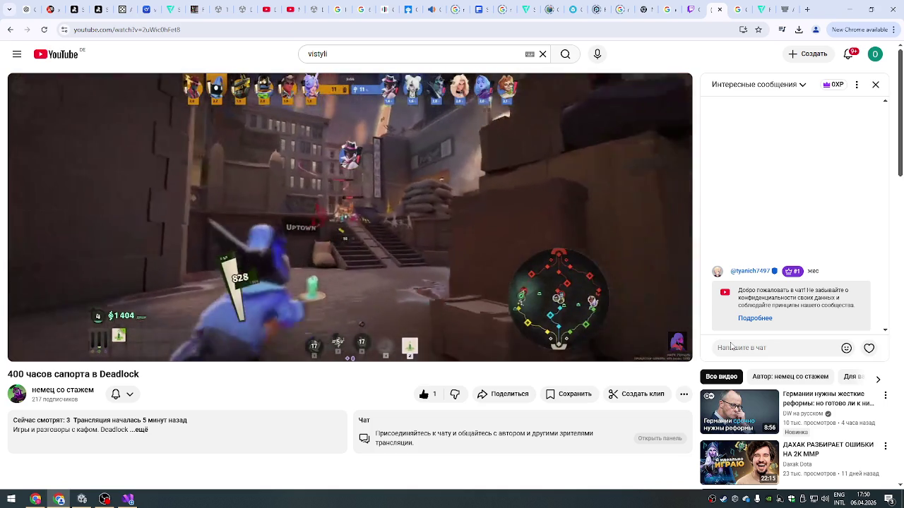
# - Start a live chat message in the Russian layout, then discard it
pyautogui.click(731, 346)
pyautogui.hotkey('alt', 'shift')
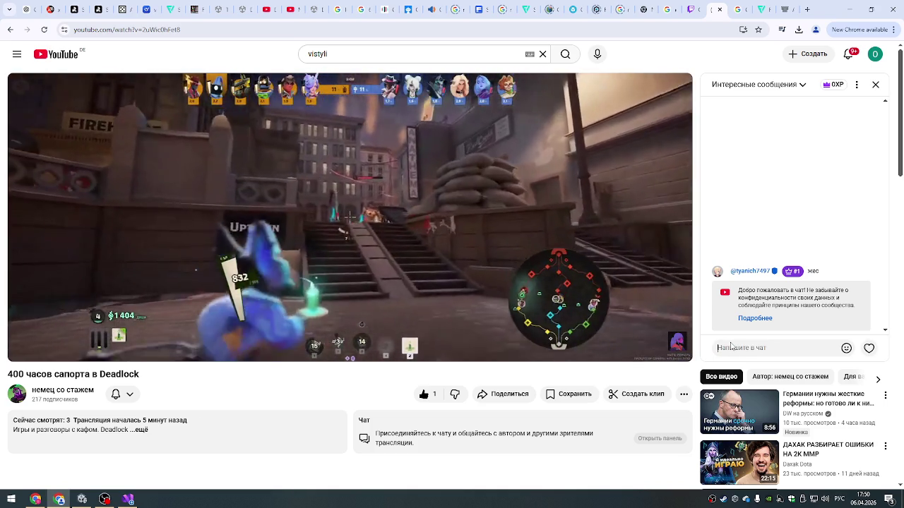
pyautogui.write('жа')
pyautogui.press('Return')
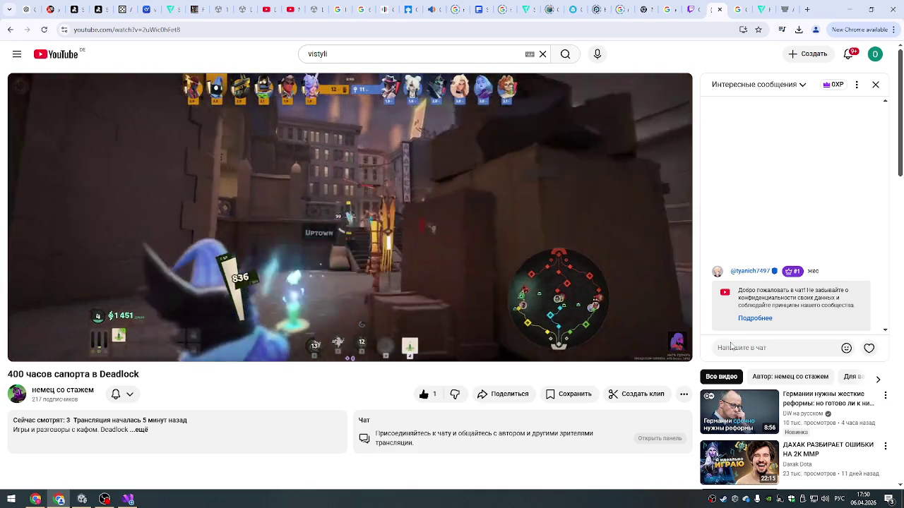
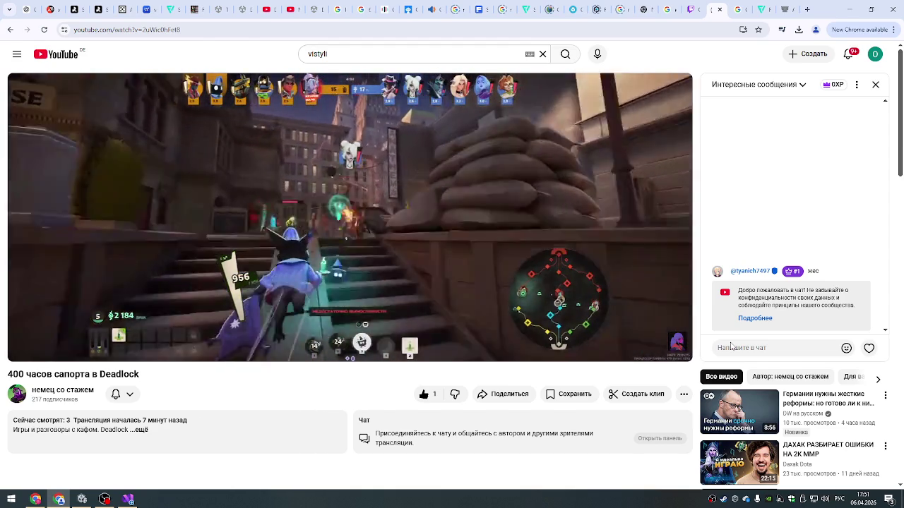
# - Erase the half-typed 'жа' live chat message and bring up the chat's emoji picker
pyautogui.click(732, 346)
pyautogui.write('жа')
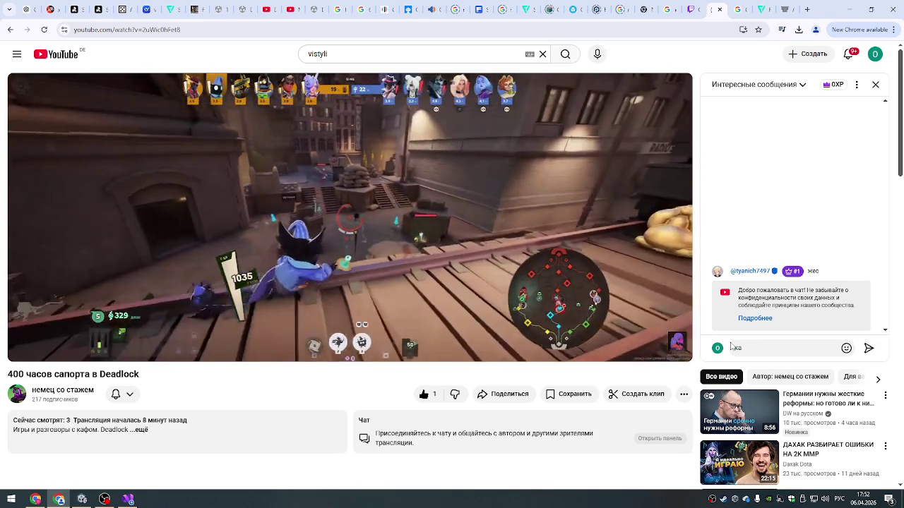
pyautogui.press('BackSpace')
pyautogui.press('BackSpace')
pyautogui.click(846, 347)
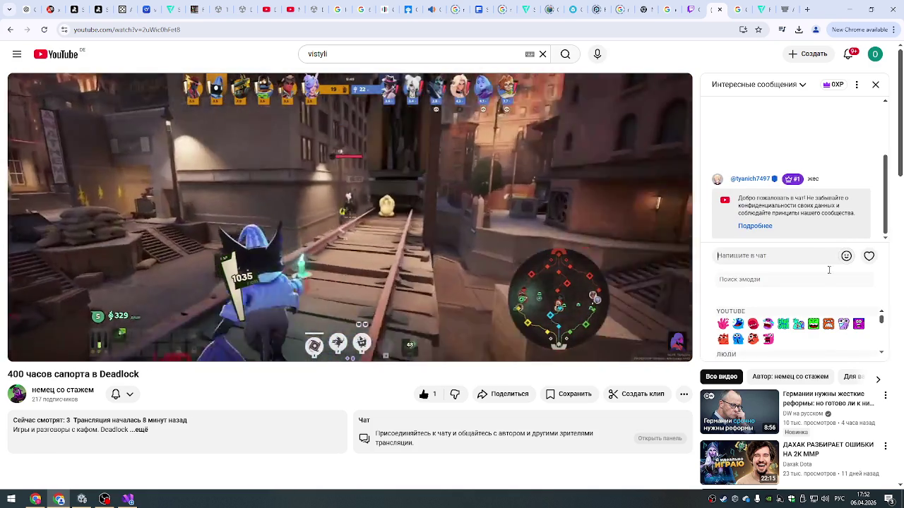
# - Scroll through the emoji picker and send two heart reactions to the stream
pyautogui.scroll(-3, 798, 328)
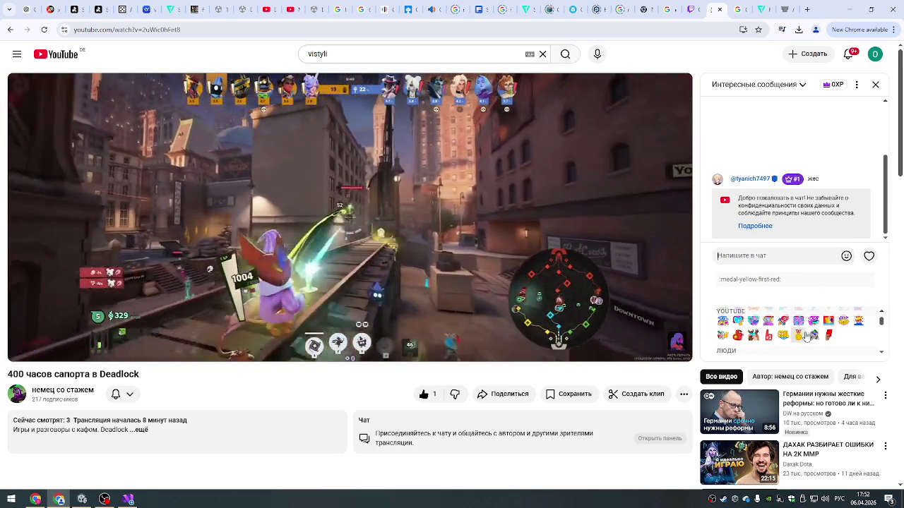
pyautogui.scroll(3, 805, 329)
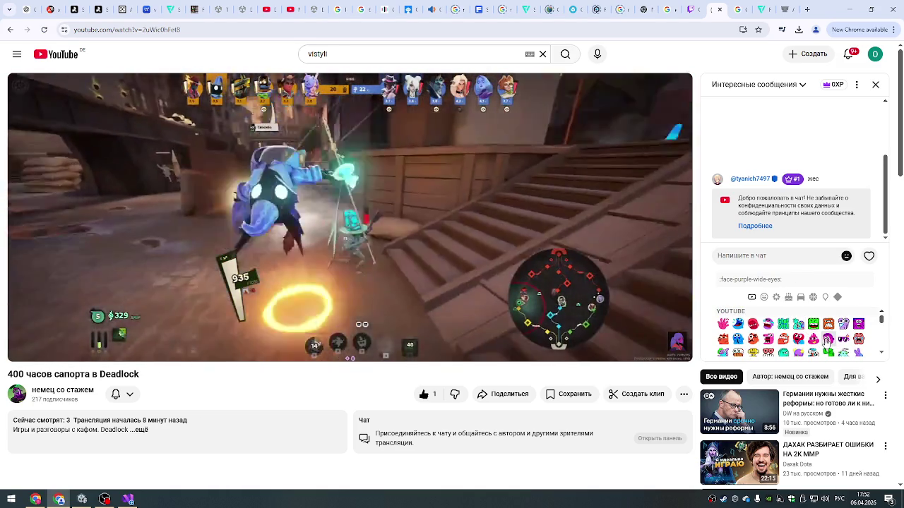
pyautogui.scroll(-2, 828, 341)
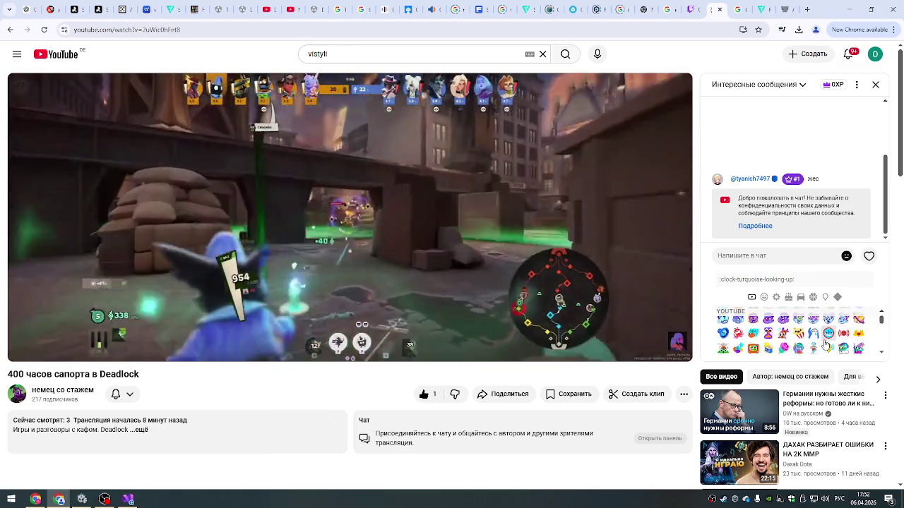
pyautogui.scroll(-5, 825, 344)
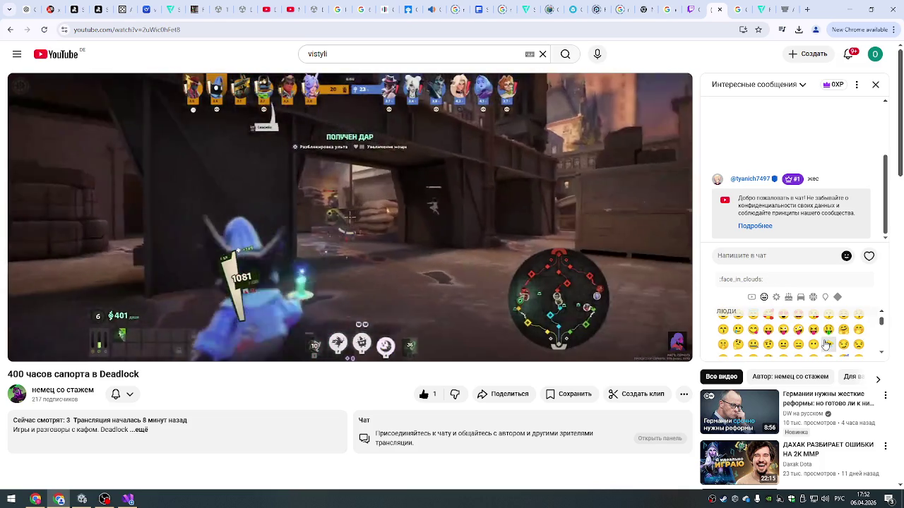
pyautogui.scroll(-3, 824, 344)
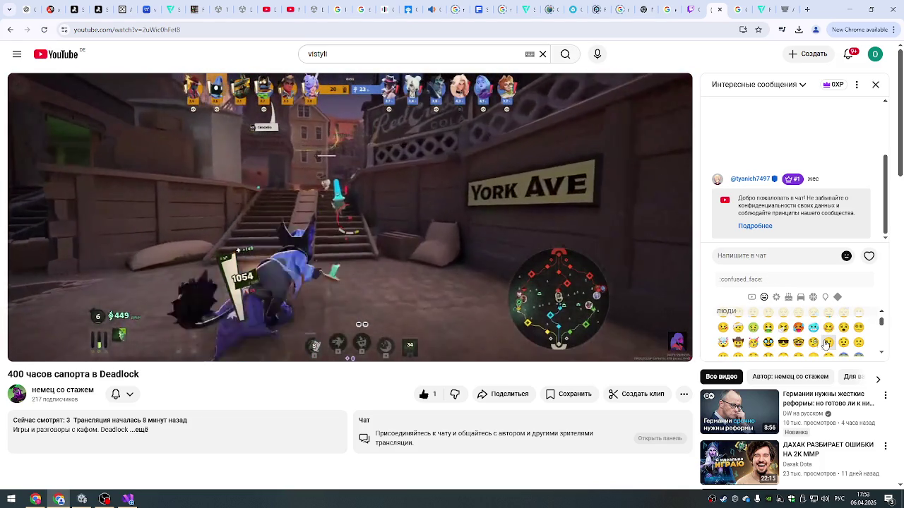
pyautogui.scroll(-5, 824, 343)
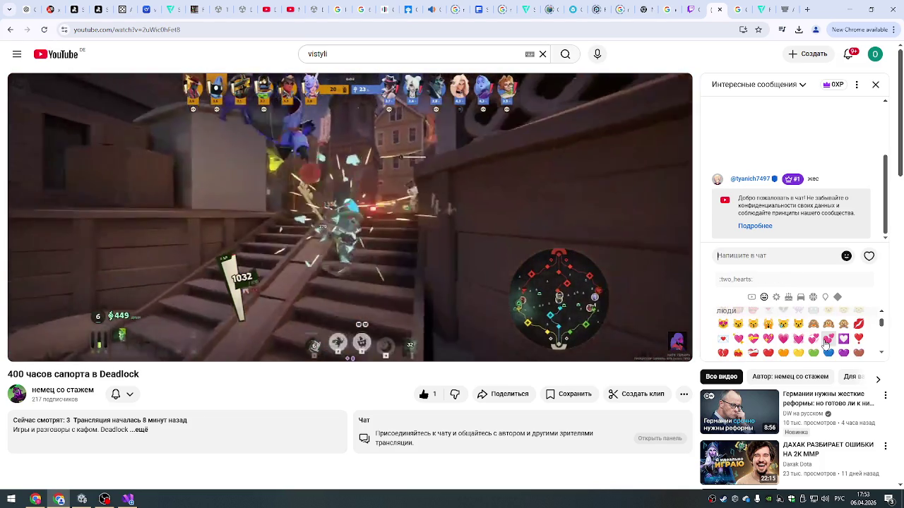
pyautogui.scroll(-3, 825, 344)
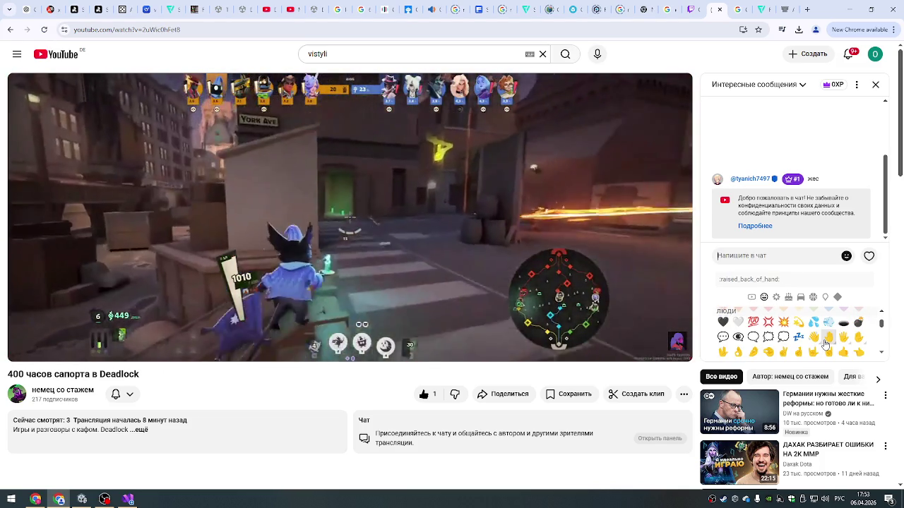
pyautogui.scroll(-15, 825, 343)
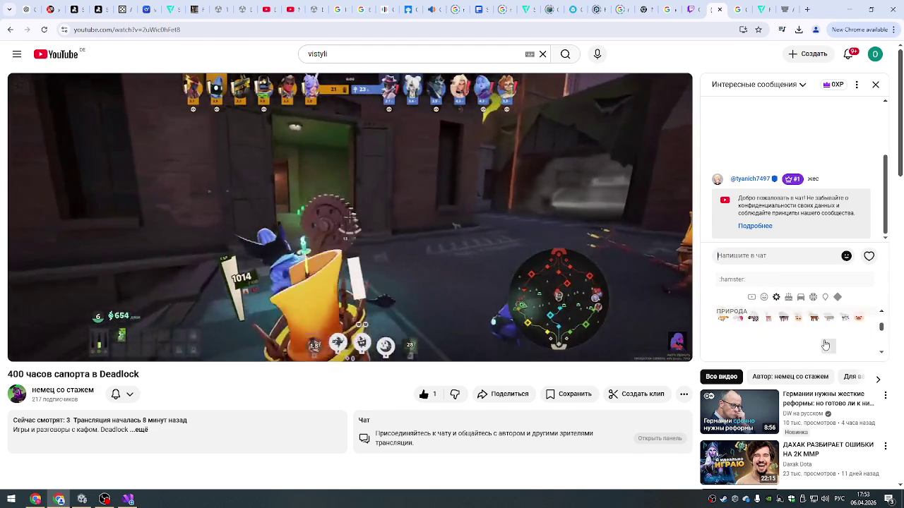
pyautogui.scroll(-5, 825, 344)
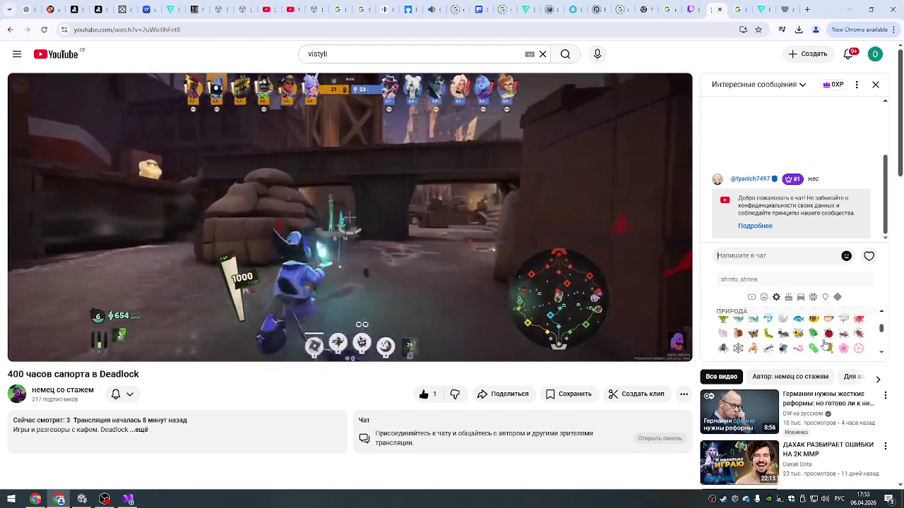
pyautogui.scroll(20, 827, 344)
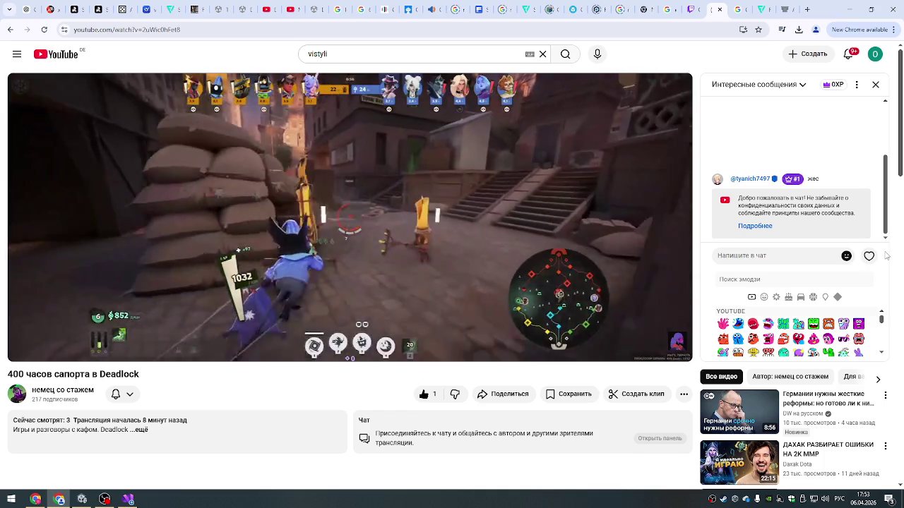
pyautogui.click(872, 255)
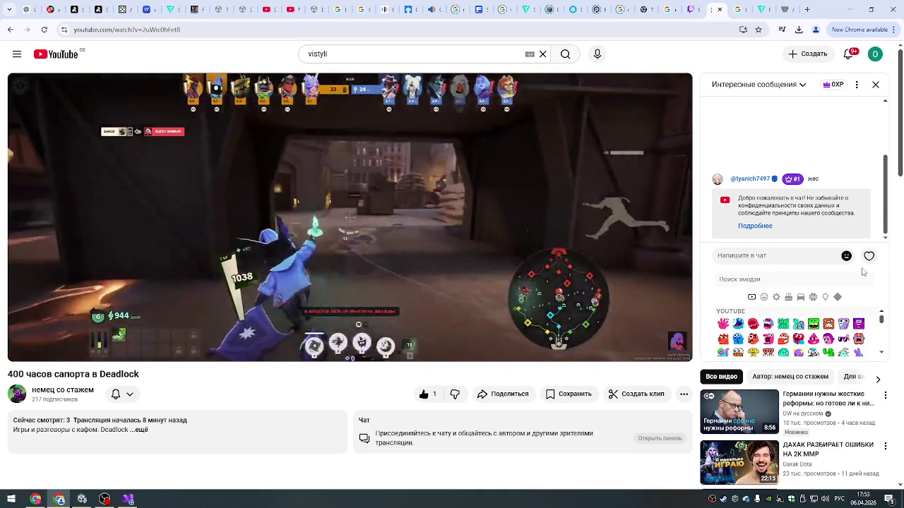
pyautogui.click(868, 256)
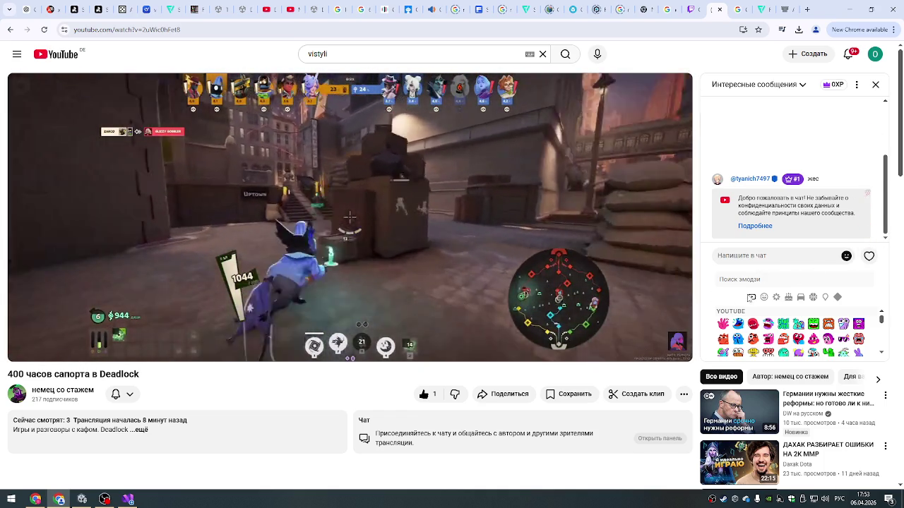
pyautogui.moveTo(882, 319)
pyautogui.mouseDown()
pyautogui.moveTo(881, 341)
pyautogui.moveTo(882, 319)
pyautogui.mouseUp()
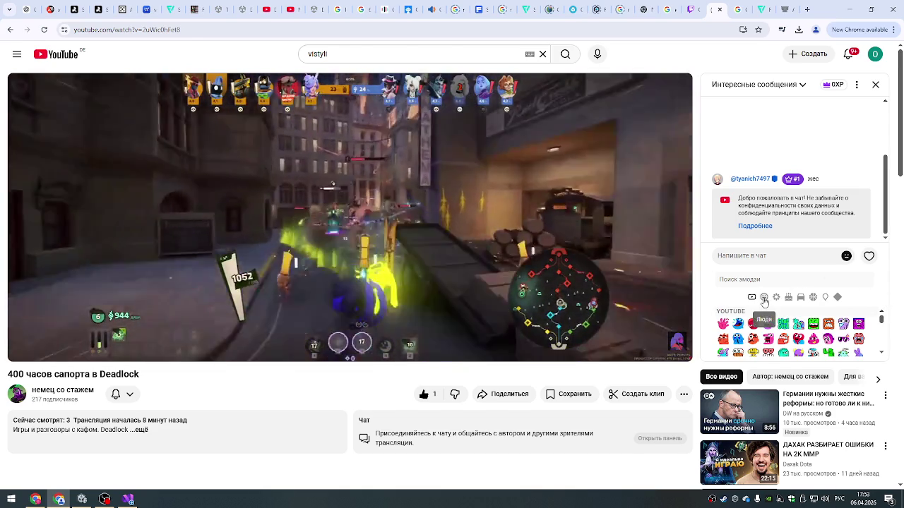
# - Jump through the smiley, nature and food emoji categories, then close the emoji picker
pyautogui.click(764, 297)
pyautogui.click(776, 298)
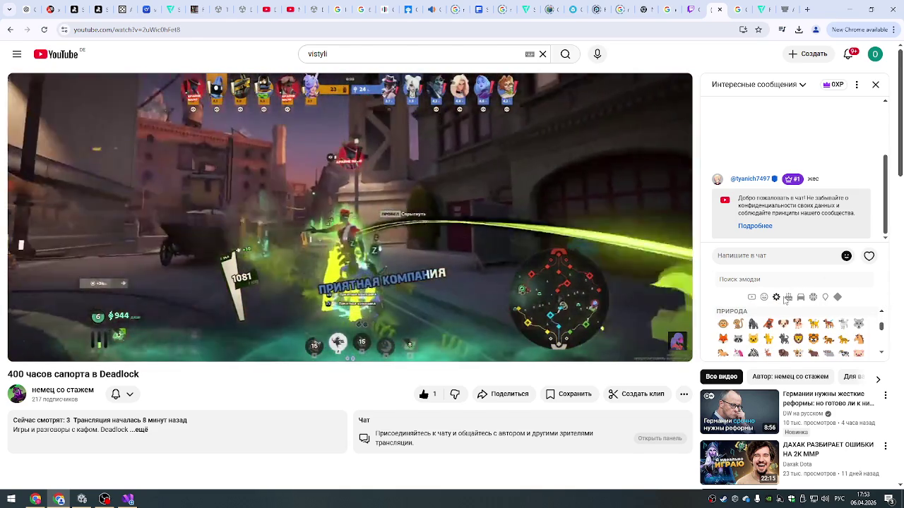
pyautogui.click(789, 297)
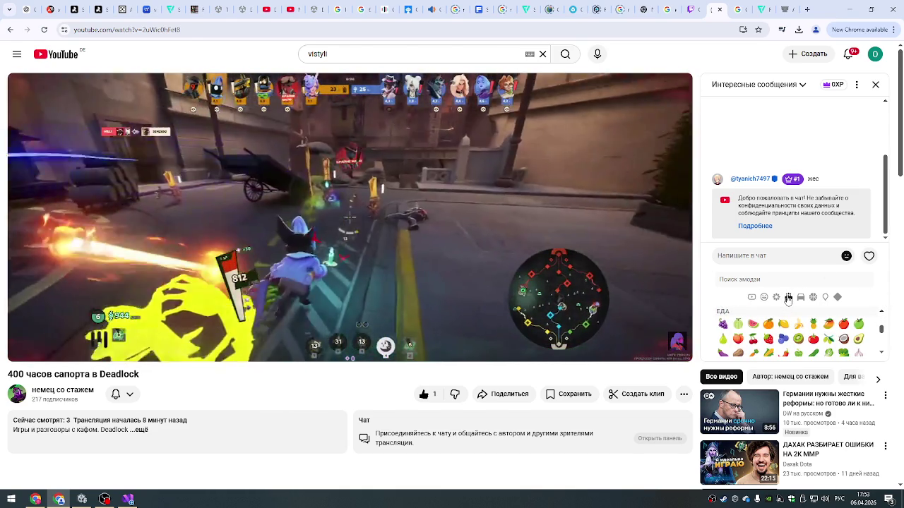
pyautogui.click(846, 256)
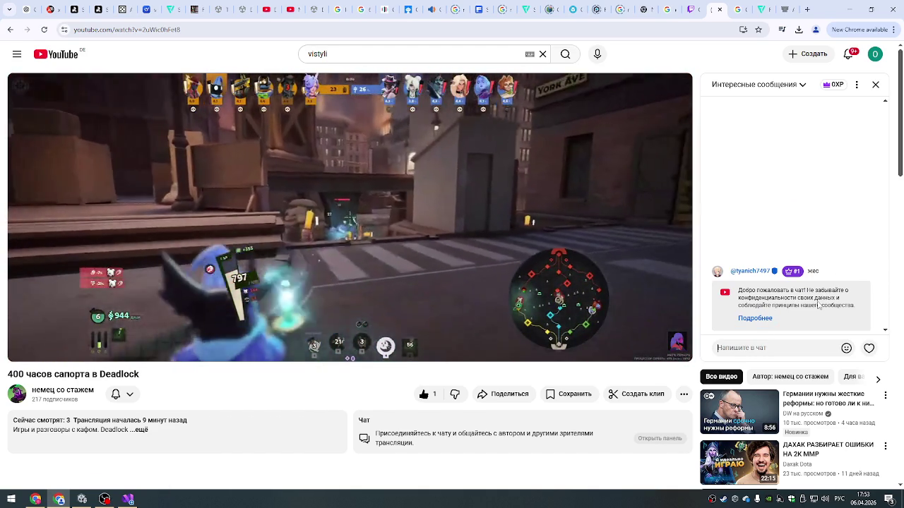
# - Send 'ониме' to the YouTube live chat, then switch to the Twitch stream tab
pyautogui.write('онимс')
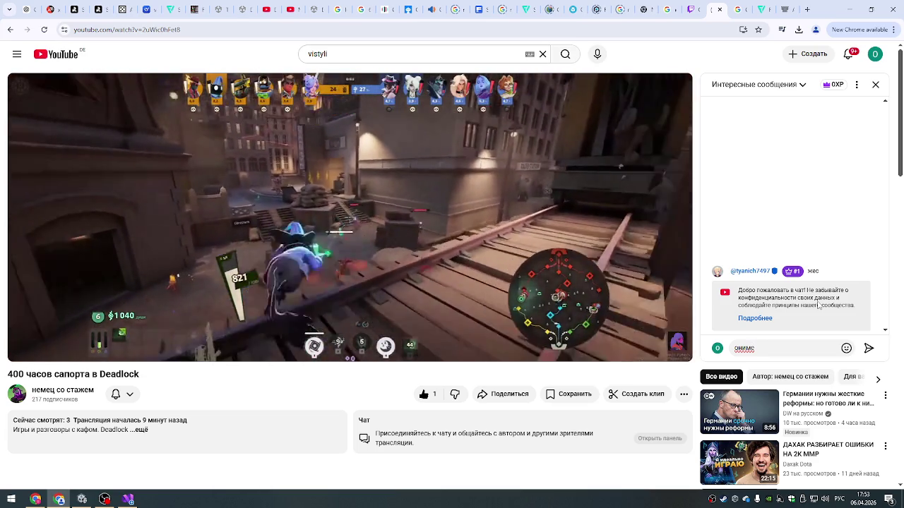
pyautogui.press('Return')
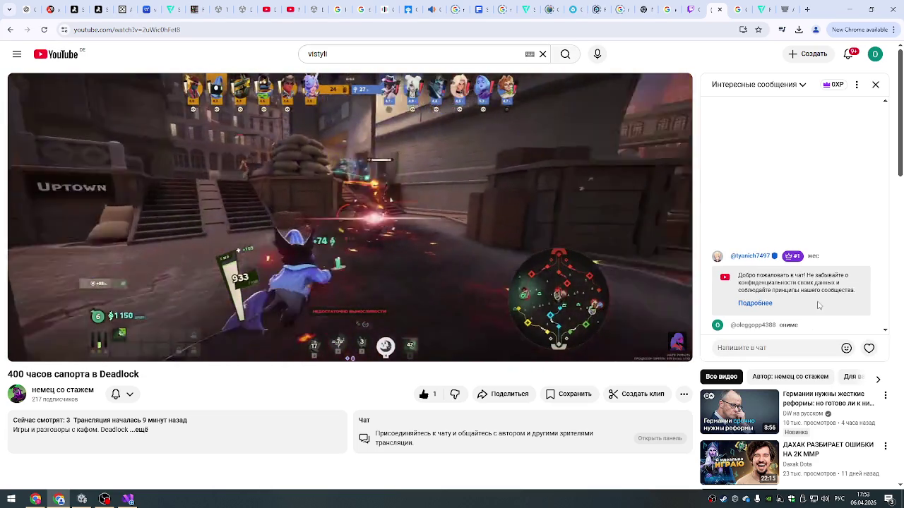
pyautogui.click(692, 10)
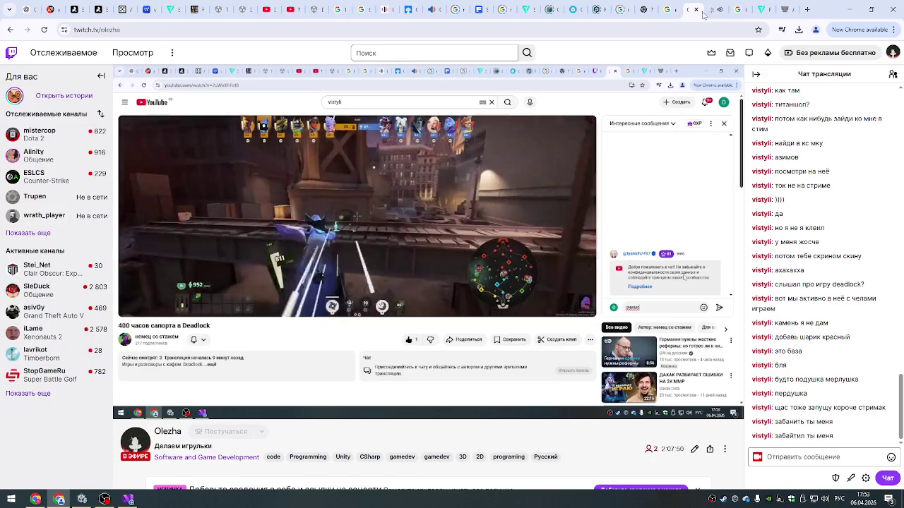
# - Open the options menu on your own chat message, then flip between the Twitch and YouTube tabs
pyautogui.click(716, 10)
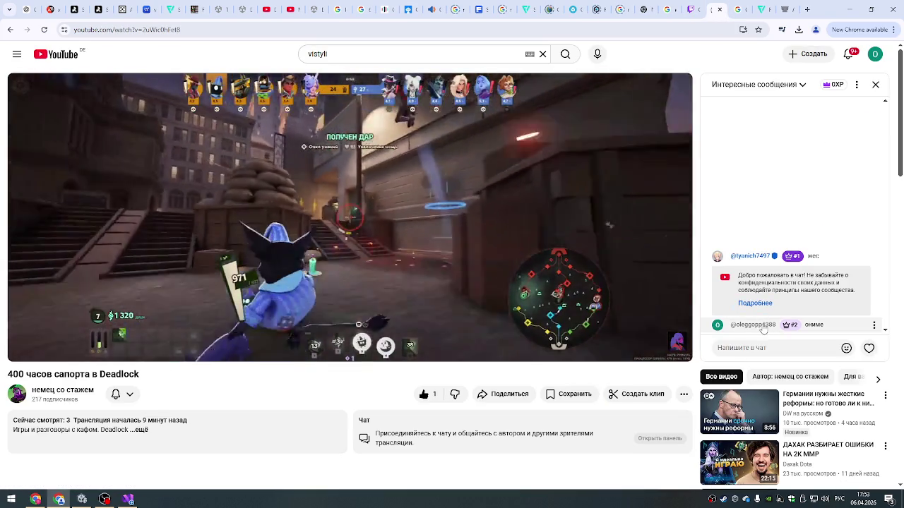
pyautogui.click(874, 326)
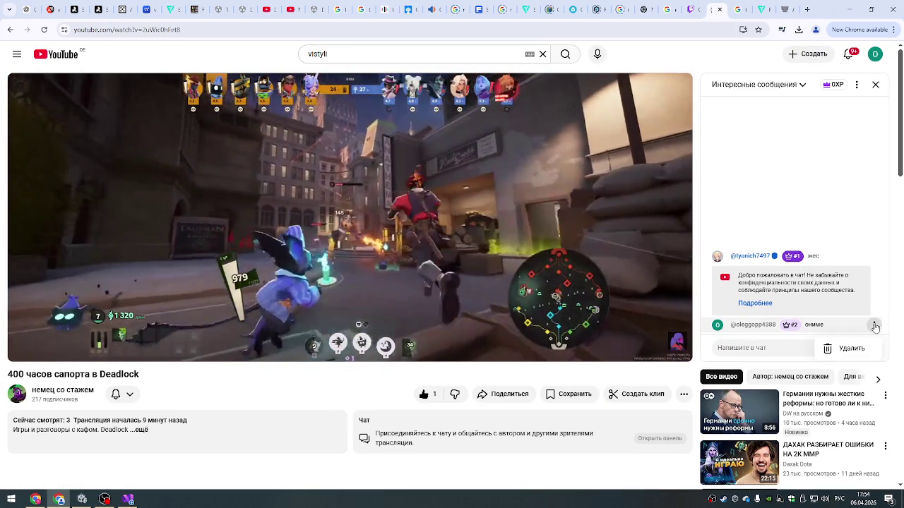
pyautogui.click(692, 10)
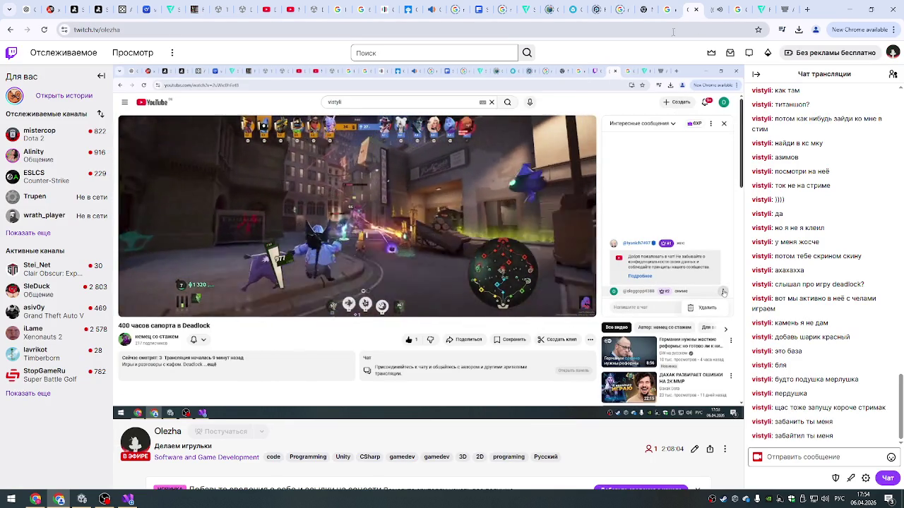
pyautogui.click(710, 9)
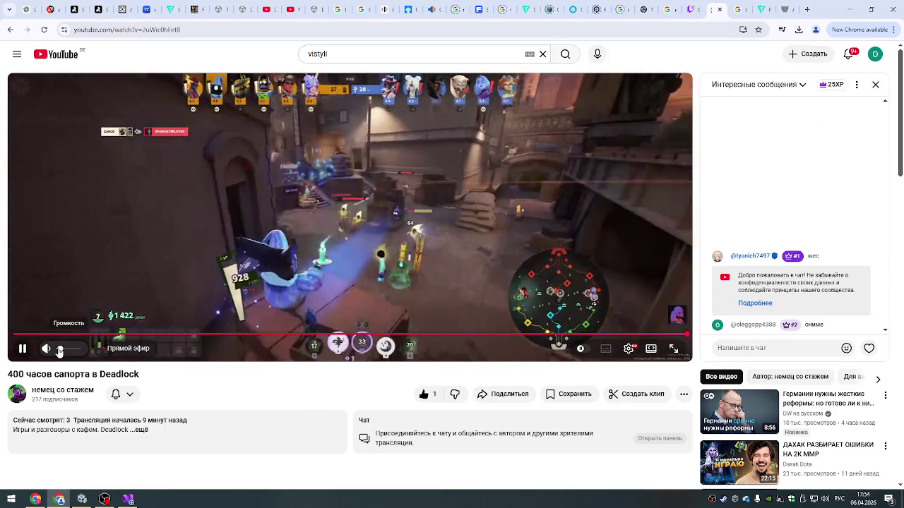
# - Check the OBS Studio and Unity windows, then return to Chrome on the Arena image chat
pyautogui.hotkey('alt', 'Tab')
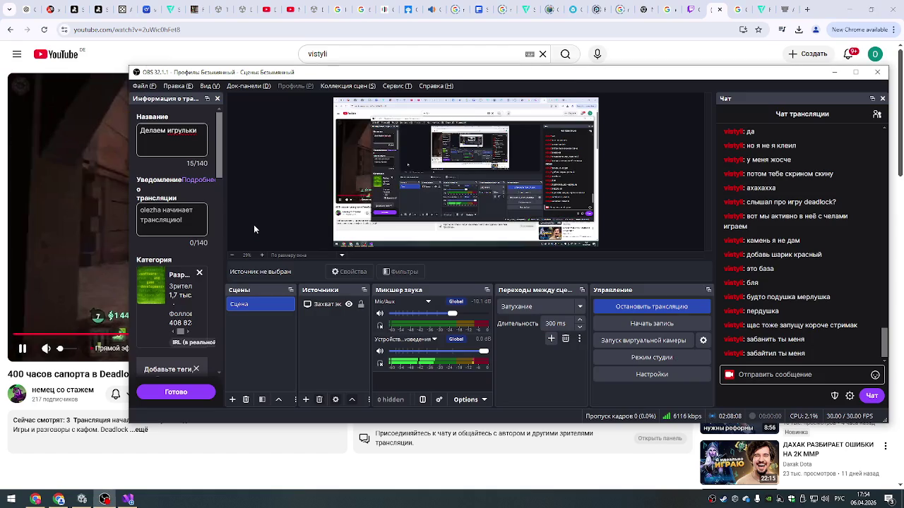
pyautogui.hotkey('alt', 'Tab')
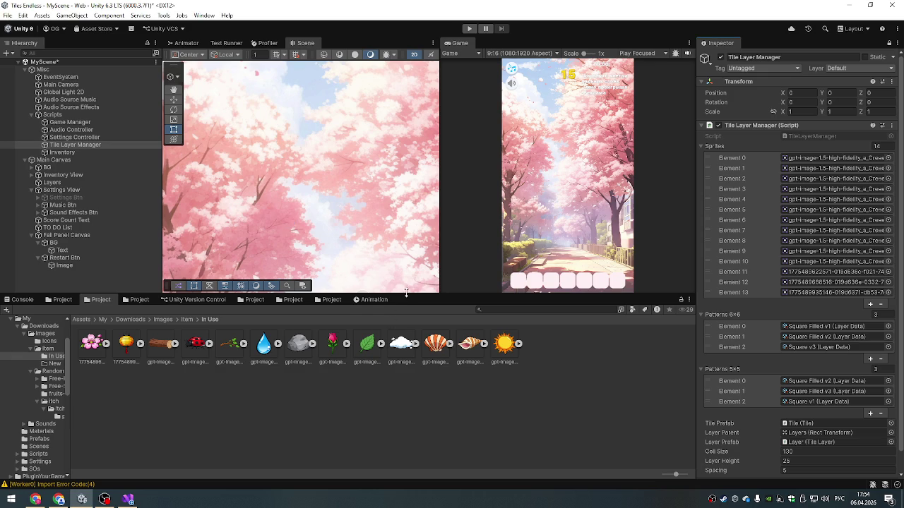
pyautogui.click(51, 500)
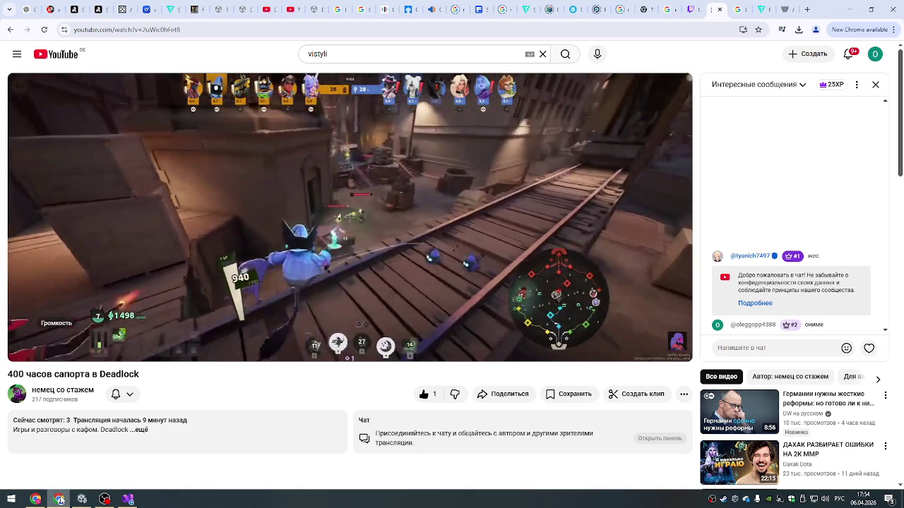
pyautogui.click(782, 9)
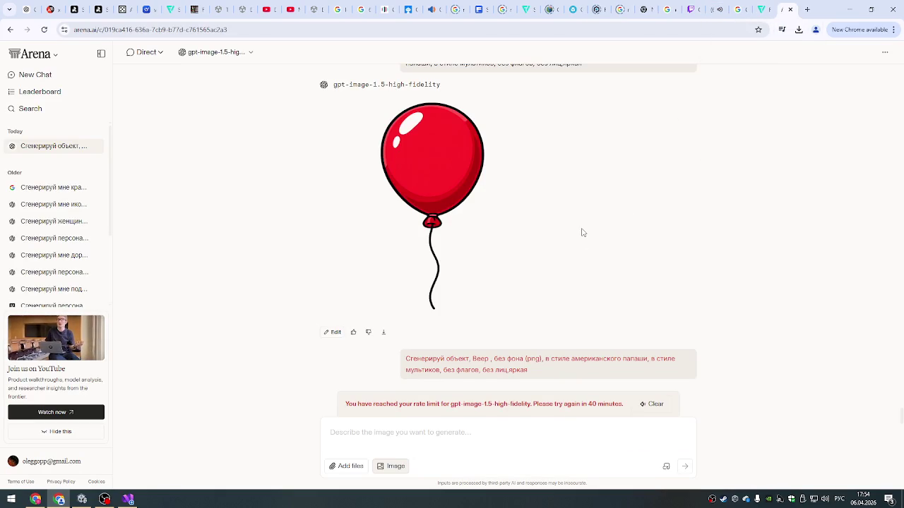
# - Close the full-size red balloon image, switch to Unity, and make the bottom panel slightly taller
pyautogui.scroll(5, 619, 236)
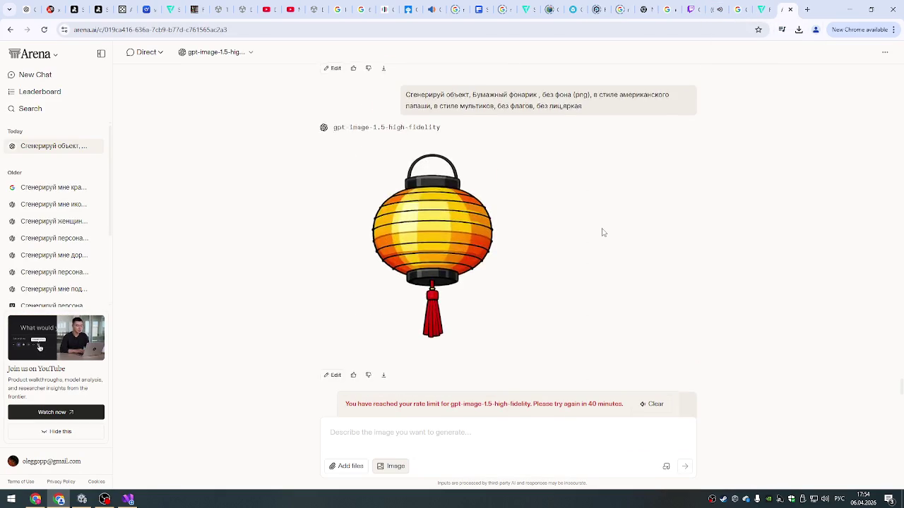
pyautogui.scroll(-1, 602, 231)
pyautogui.click(424, 154)
pyautogui.rightClick(459, 192)
pyautogui.click(696, 174)
pyautogui.scroll(-1, 419, 177)
pyautogui.press('Escape')
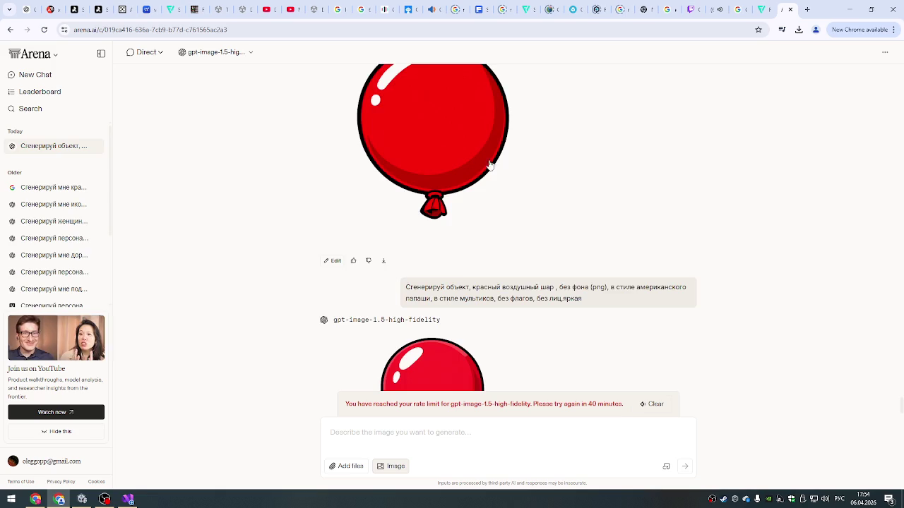
pyautogui.scroll(-1, 520, 167)
pyautogui.hotkey('alt', 'Tab')
pyautogui.hotkey('alt', 'Tab')
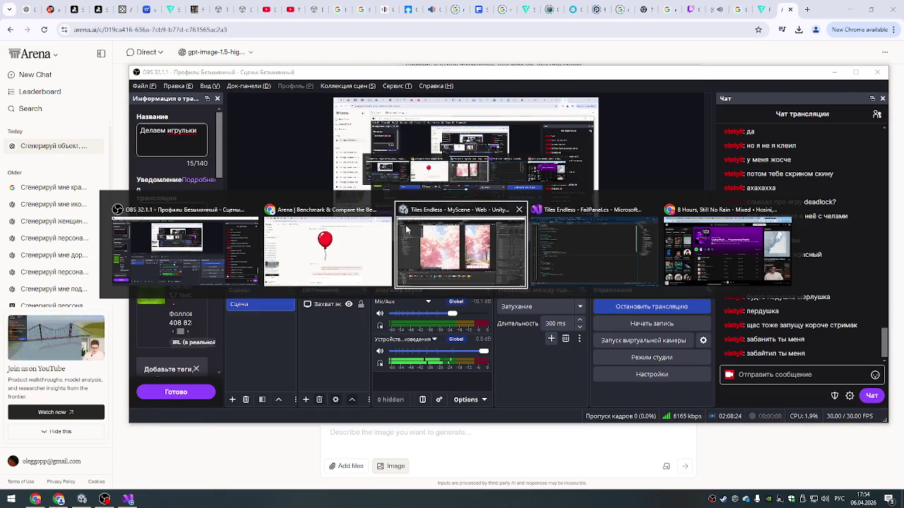
pyautogui.moveTo(499, 382); pyautogui.dragTo(499, 360)
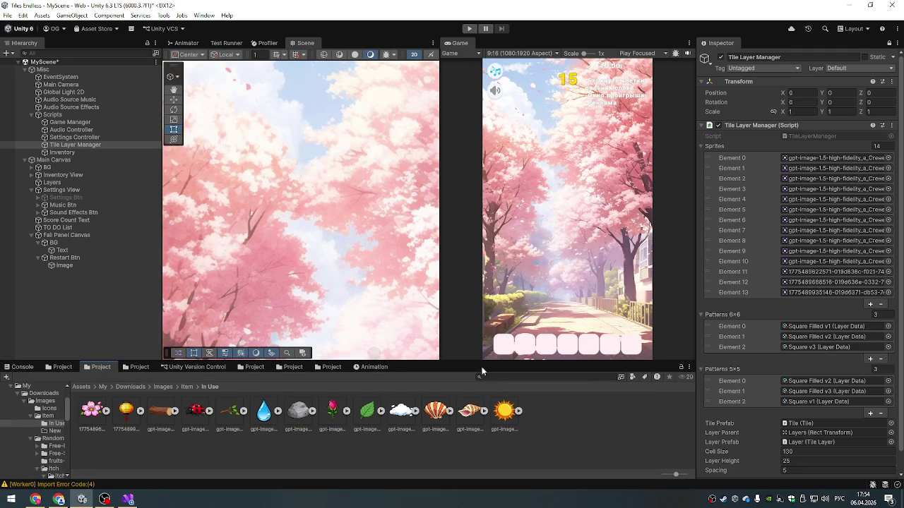
# - Browse the In Use folder's tile images, including the yellow tile, then go up to Item
pyautogui.click(21, 368)
pyautogui.click(64, 368)
pyautogui.click(100, 367)
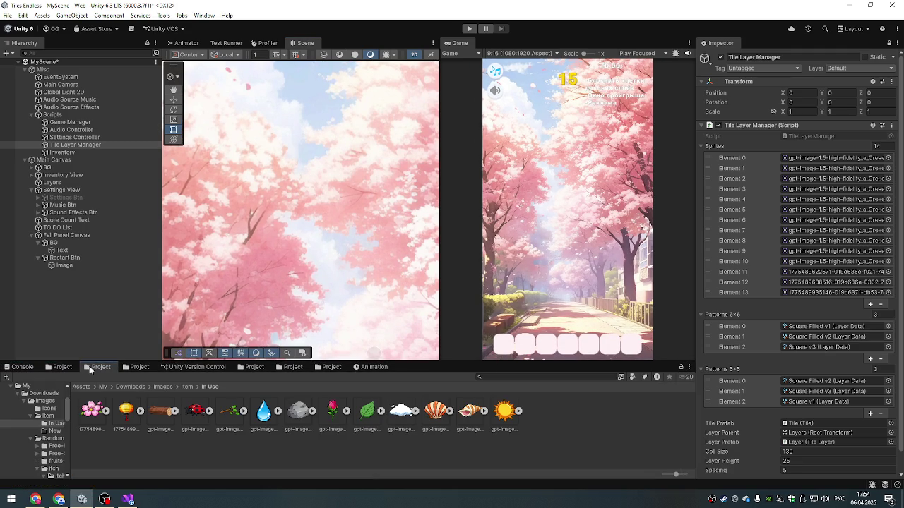
pyautogui.click(195, 411)
pyautogui.click(127, 411)
pyautogui.click(91, 411)
pyautogui.click(127, 411)
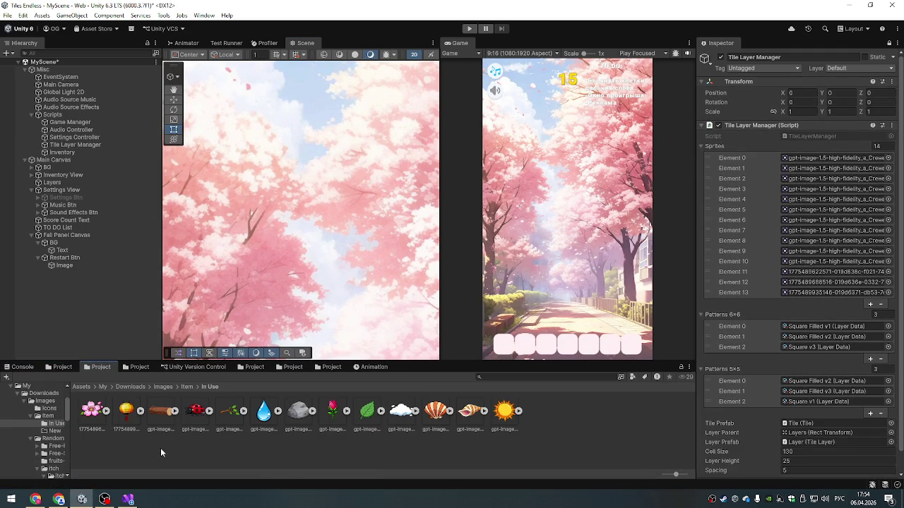
pyautogui.press('BackSpace')
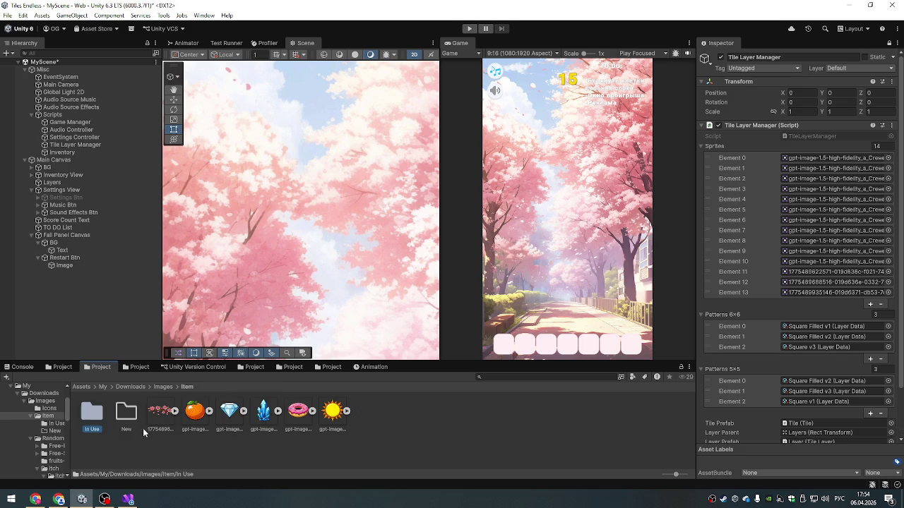
# - Look through the sun, orange and other images in Item, then the flower and others in In Use
pyautogui.click(333, 411)
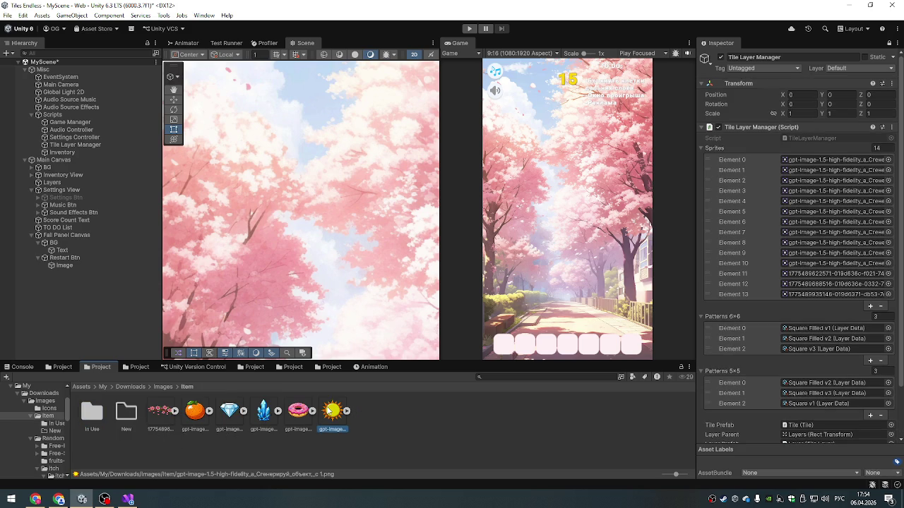
pyautogui.click(167, 416)
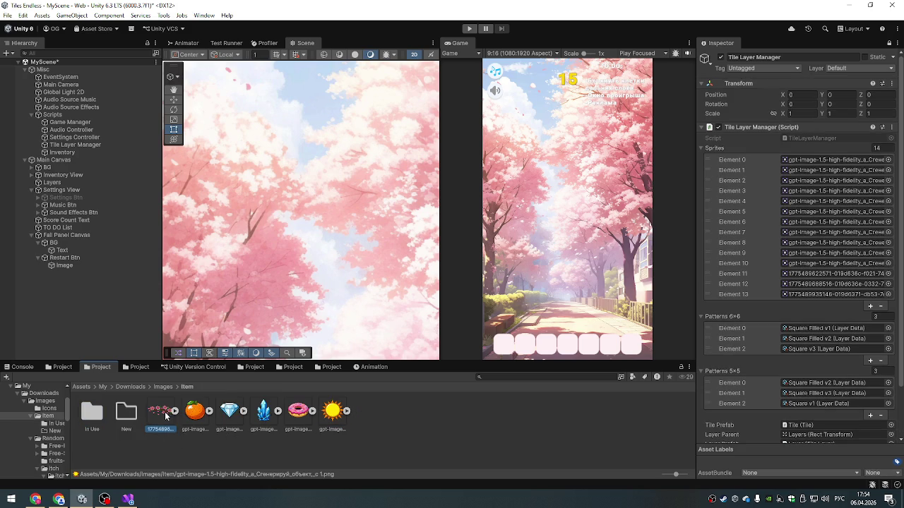
pyautogui.click(201, 415)
pyautogui.click(229, 411)
pyautogui.click(263, 411)
pyautogui.click(297, 411)
pyautogui.click(332, 411)
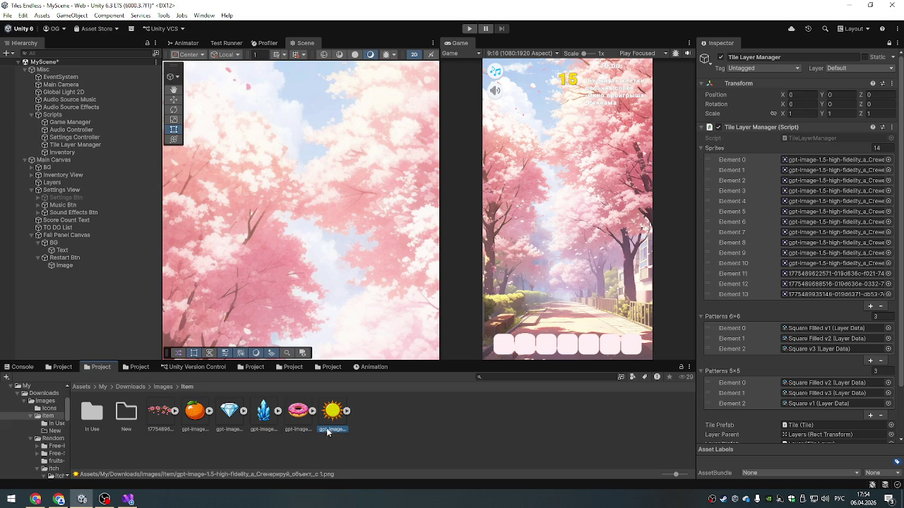
pyautogui.doubleClick(92, 413)
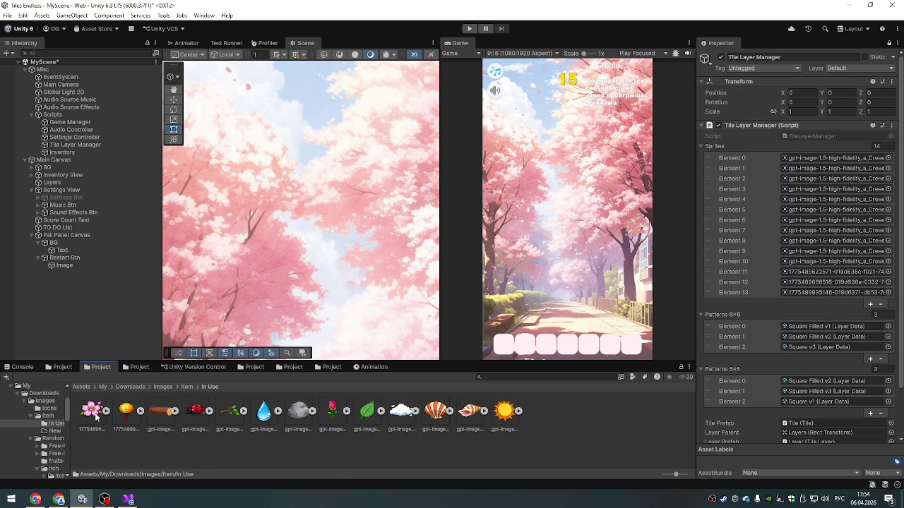
pyautogui.click(97, 417)
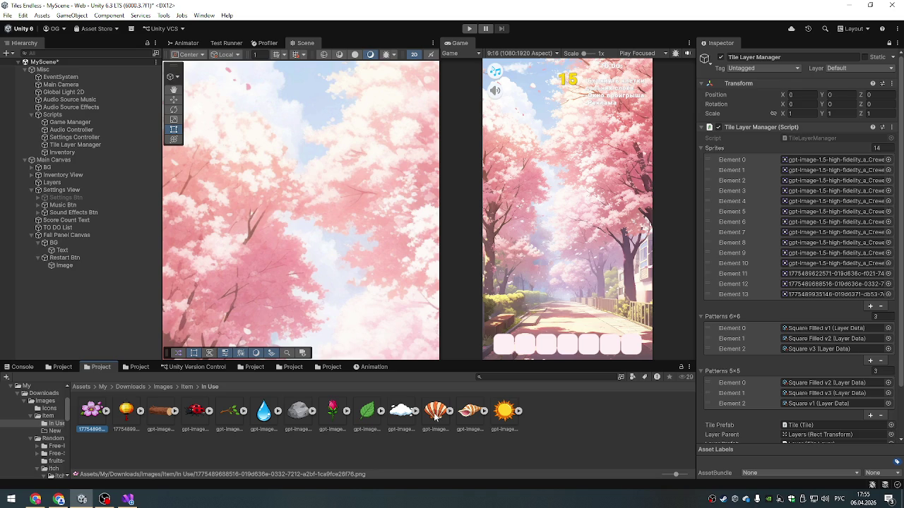
pyautogui.click(198, 418)
pyautogui.click(162, 418)
pyautogui.click(124, 416)
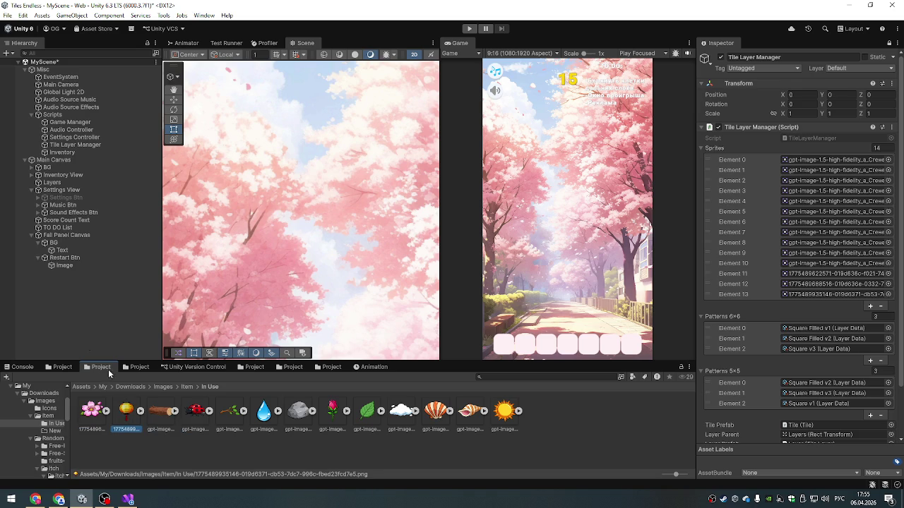
# - On Main Canvas, ping the lantern sprite of Element 13 and the pink sprite of Element 11
pyautogui.click(53, 161)
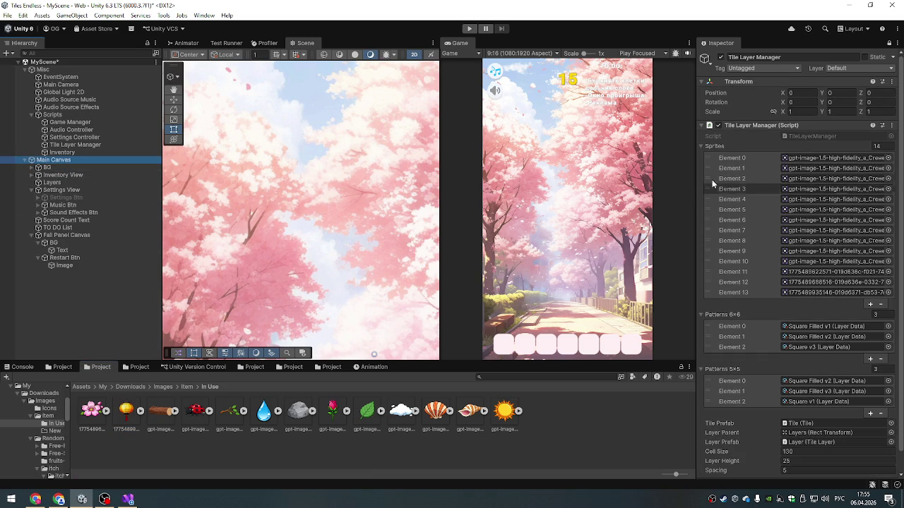
pyautogui.click(720, 292)
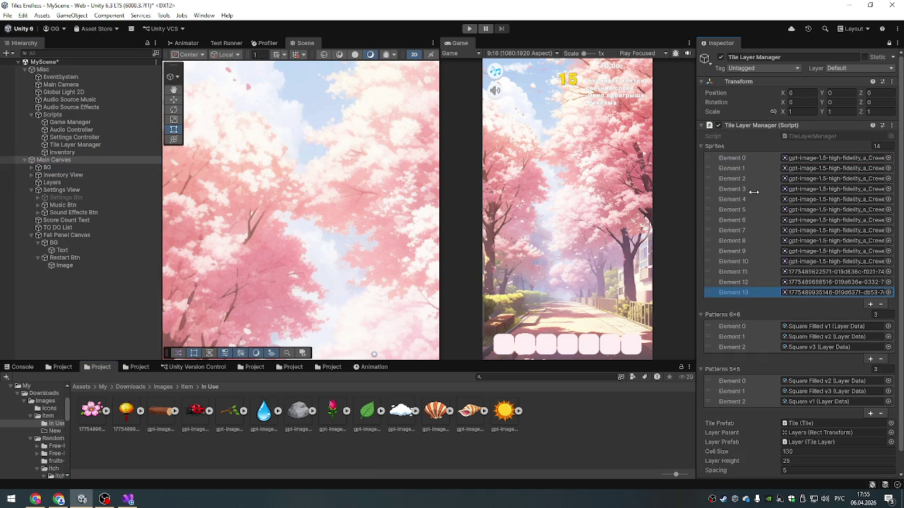
pyautogui.click(819, 293)
pyautogui.click(816, 283)
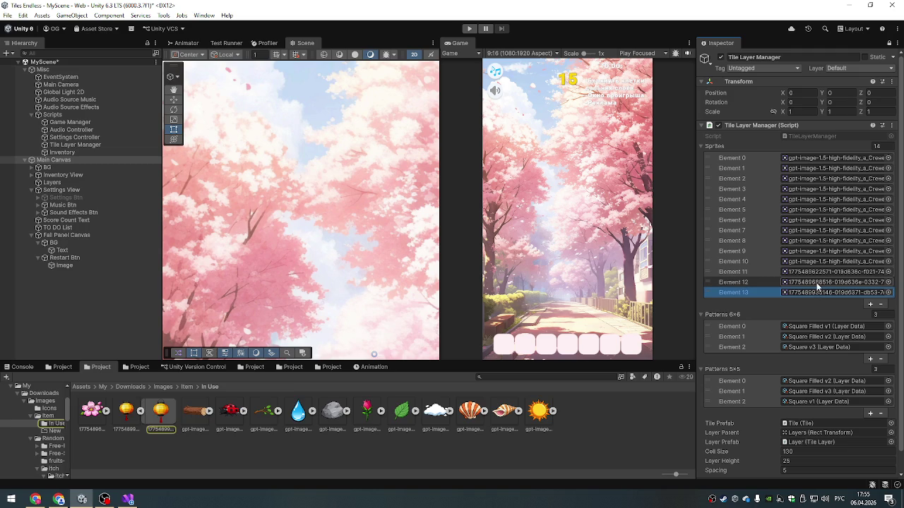
pyautogui.click(816, 272)
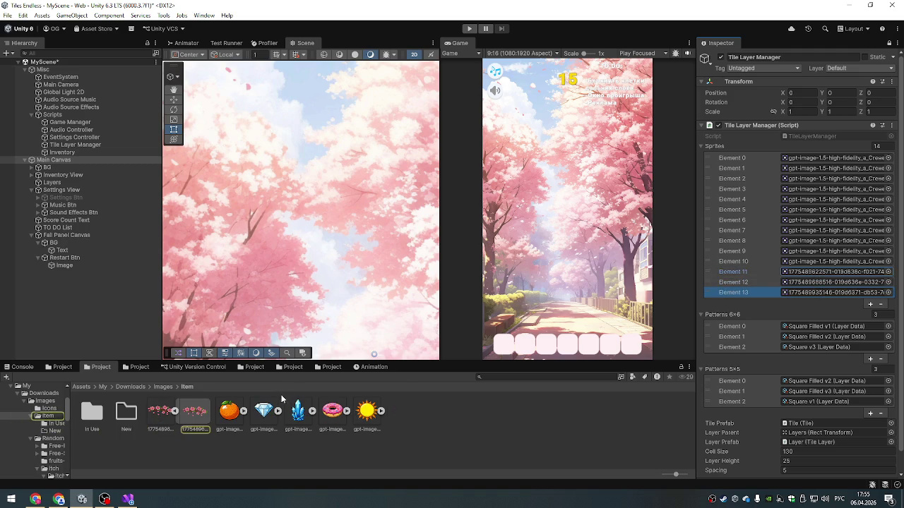
pyautogui.click(738, 273)
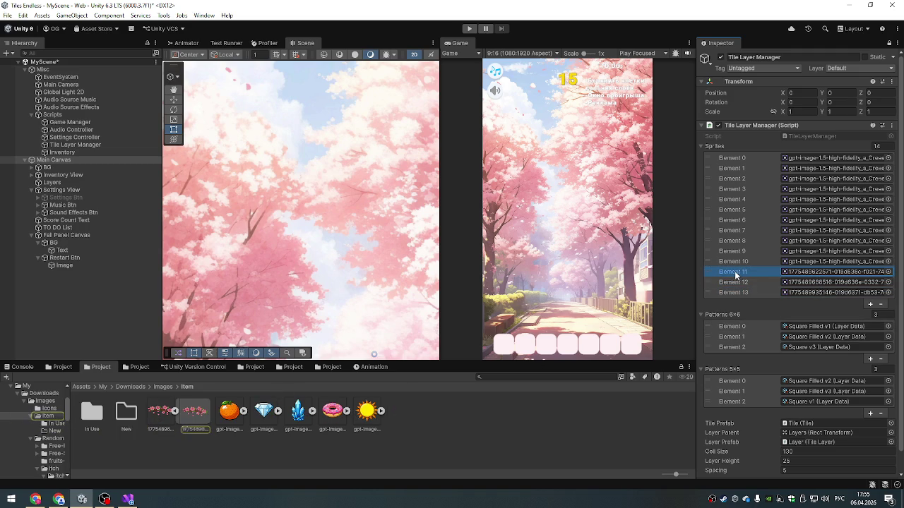
# - Remove Element 11 from the Sprites list and move the diamond texture into the In Use folder
pyautogui.click(881, 304)
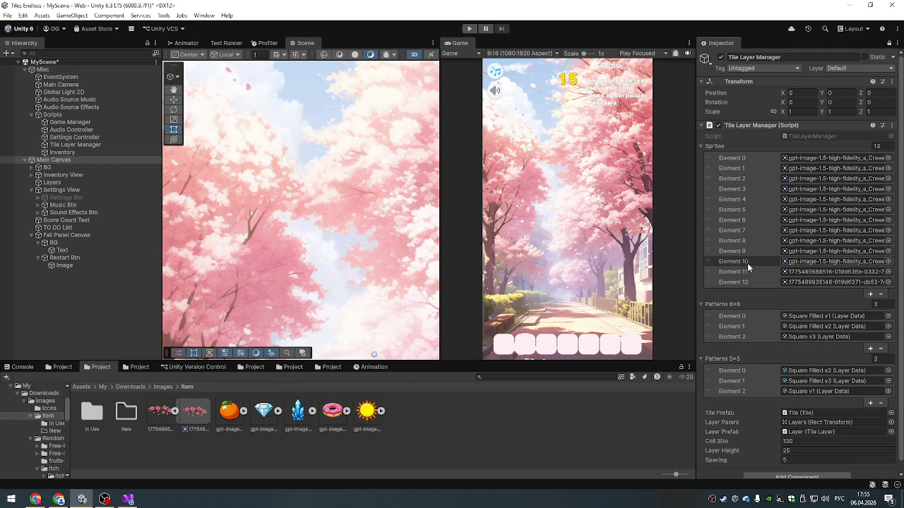
pyautogui.click(807, 252)
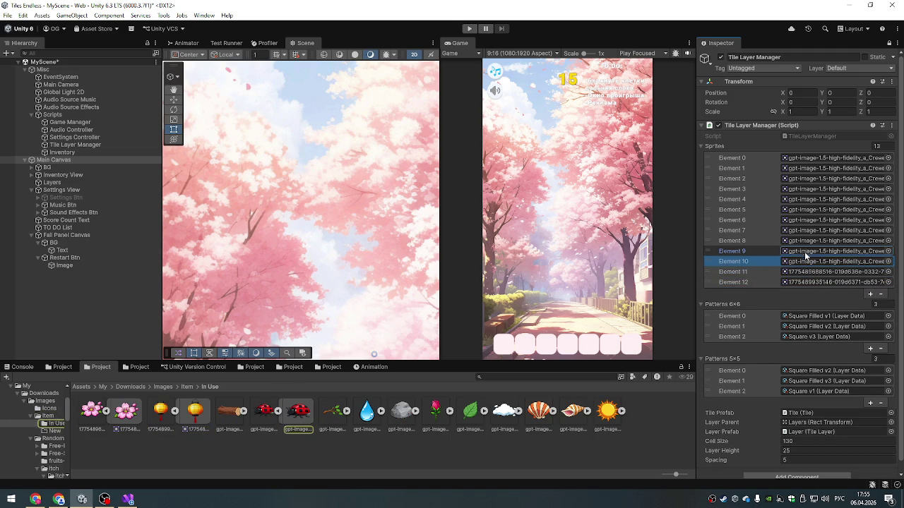
pyautogui.click(803, 262)
pyautogui.moveTo(263, 412); pyautogui.dragTo(92, 413)
pyautogui.click(798, 261)
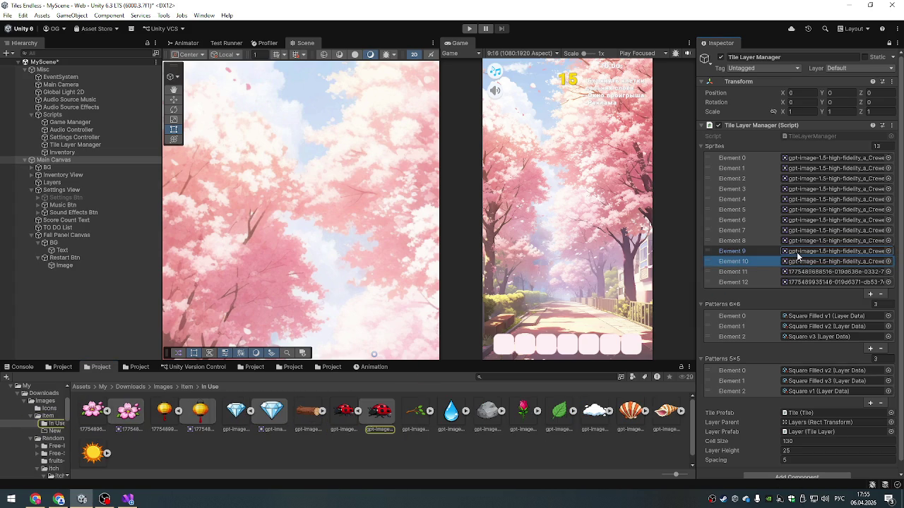
# - Ping the sprites used by Elements 0–8, such as the cloud, shell, sun and rock images
pyautogui.click(797, 241)
pyautogui.click(794, 232)
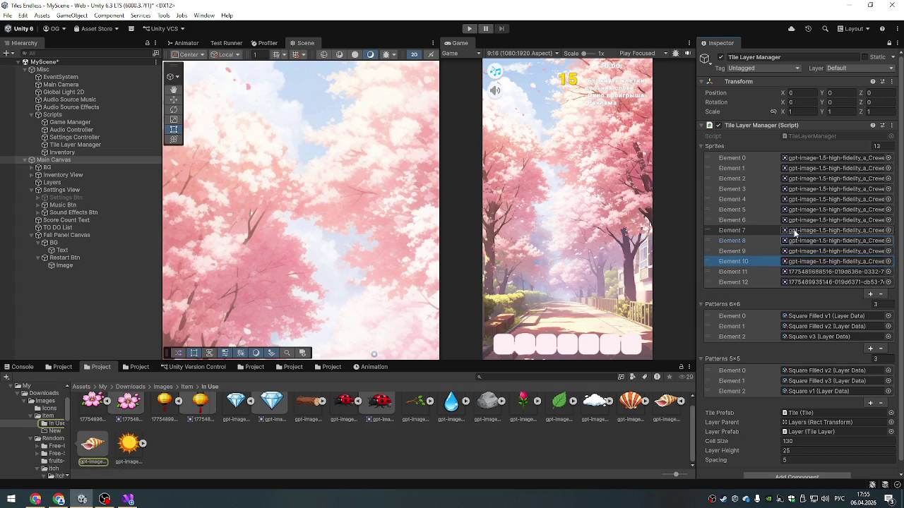
pyautogui.click(797, 221)
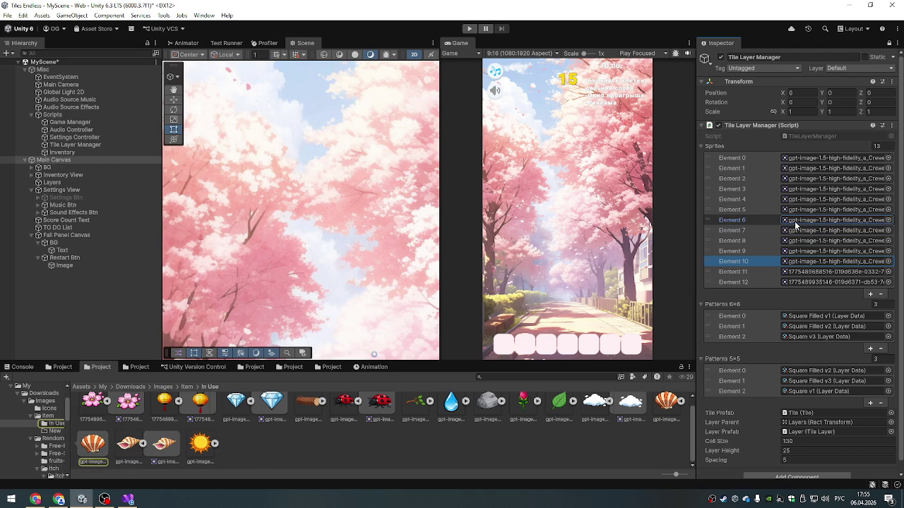
pyautogui.click(798, 202)
pyautogui.click(797, 189)
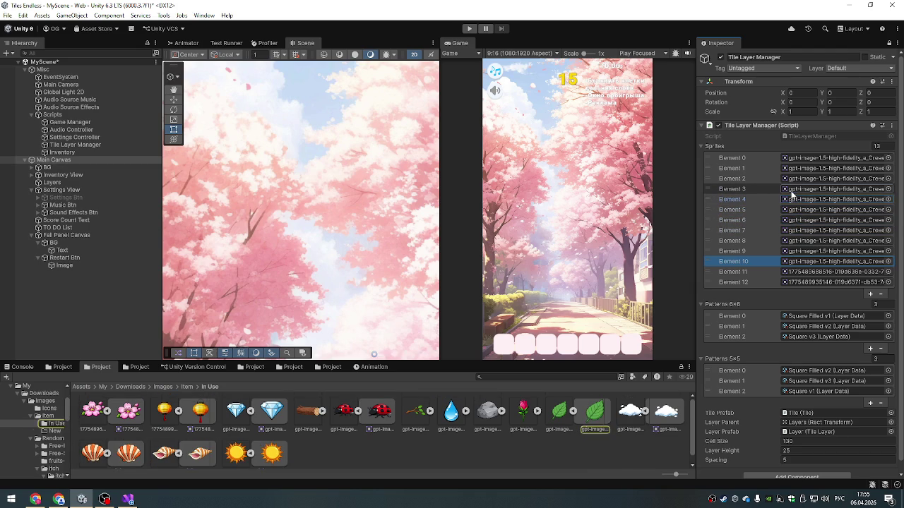
pyautogui.click(798, 178)
pyautogui.click(797, 169)
pyautogui.click(797, 158)
# - Find the branch image in both In Use and Item, then clear the asset selection
pyautogui.click(461, 415)
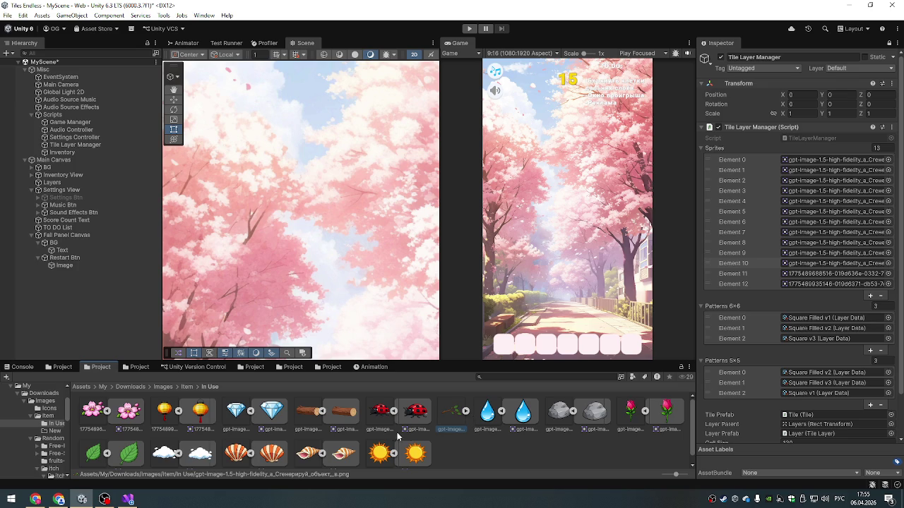
pyautogui.click(187, 388)
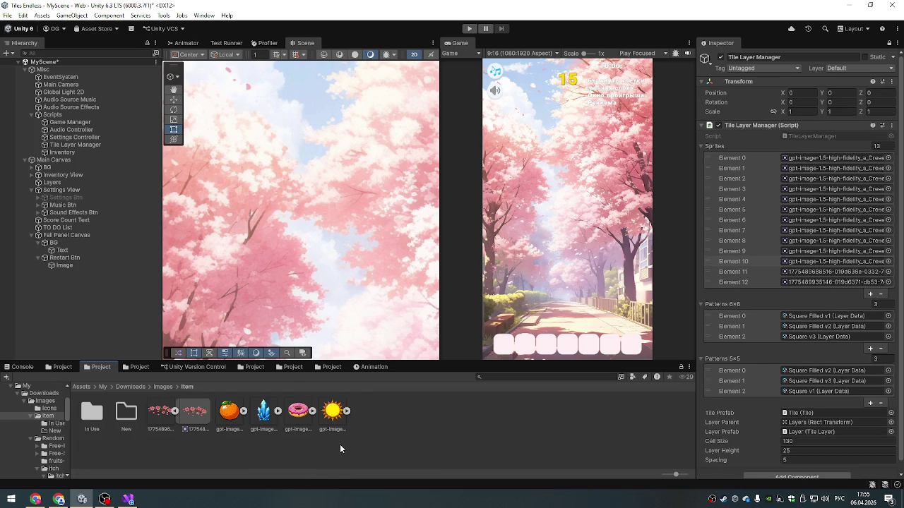
pyautogui.click(257, 410)
pyautogui.click(292, 444)
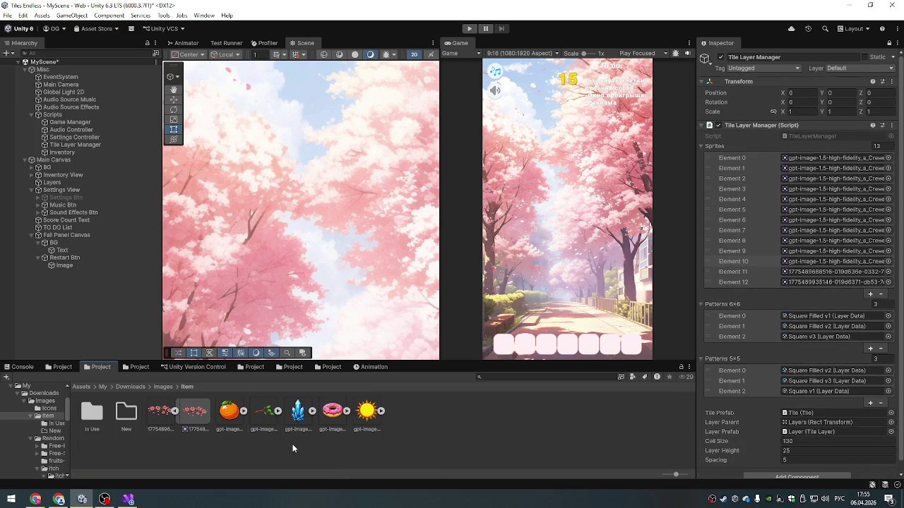
# - Show the Console, shorten the bottom panel, and start the game in Play mode
pyautogui.click(27, 367)
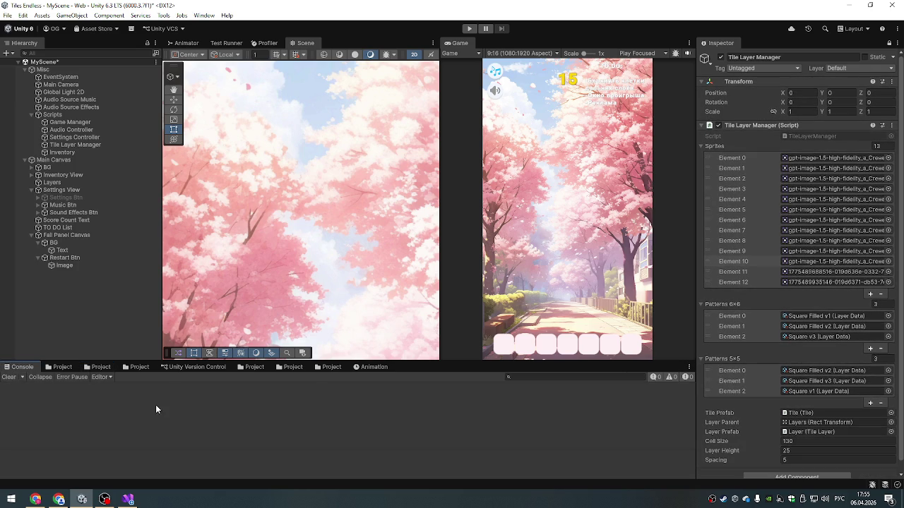
pyautogui.scroll(-3, 421, 291)
pyautogui.scroll(2, 394, 220)
pyautogui.scroll(-3, 394, 220)
pyautogui.moveTo(453, 362); pyautogui.dragTo(452, 381)
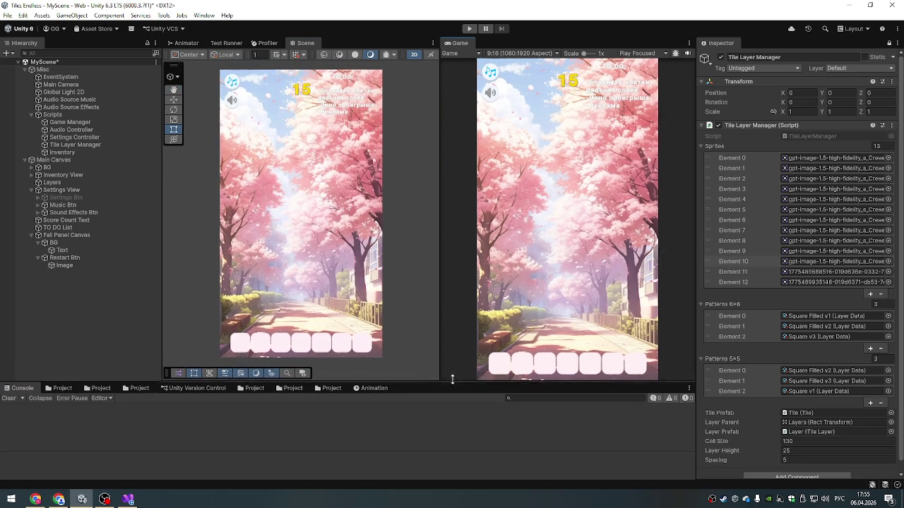
pyautogui.click(469, 29)
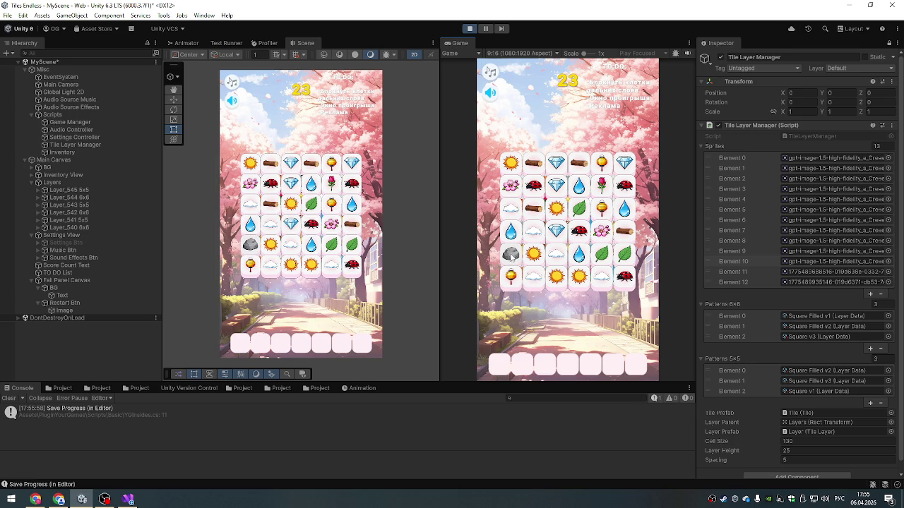
# - Match three lantern tiles and then three leaf tiles on the board
pyautogui.click(511, 276)
pyautogui.click(601, 207)
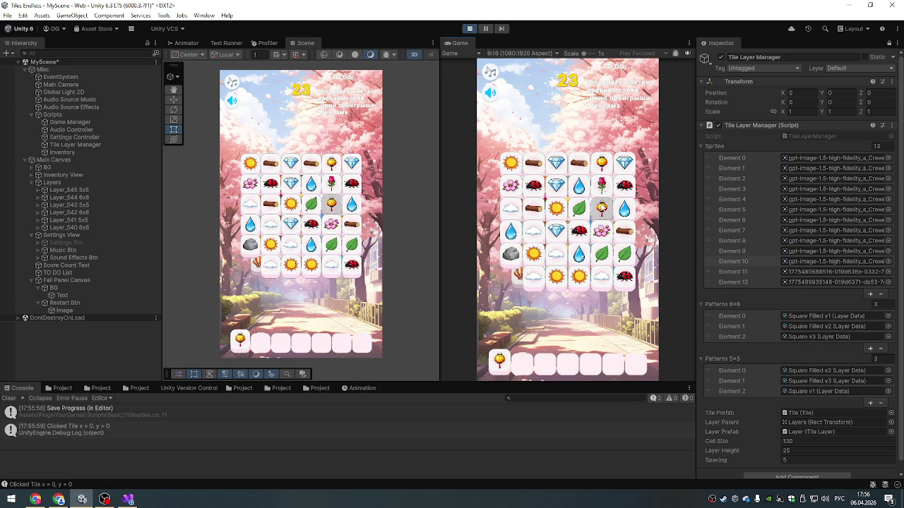
pyautogui.click(601, 163)
pyautogui.click(579, 207)
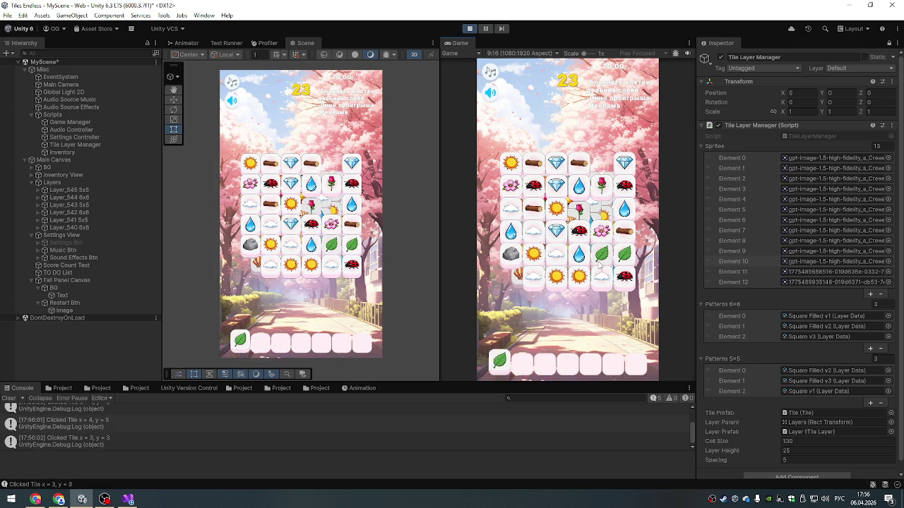
pyautogui.click(602, 254)
pyautogui.click(625, 254)
# - Tray diamonds, a log, a ladybug and rocks, clear three suns, then stop and clear the Console
pyautogui.click(556, 185)
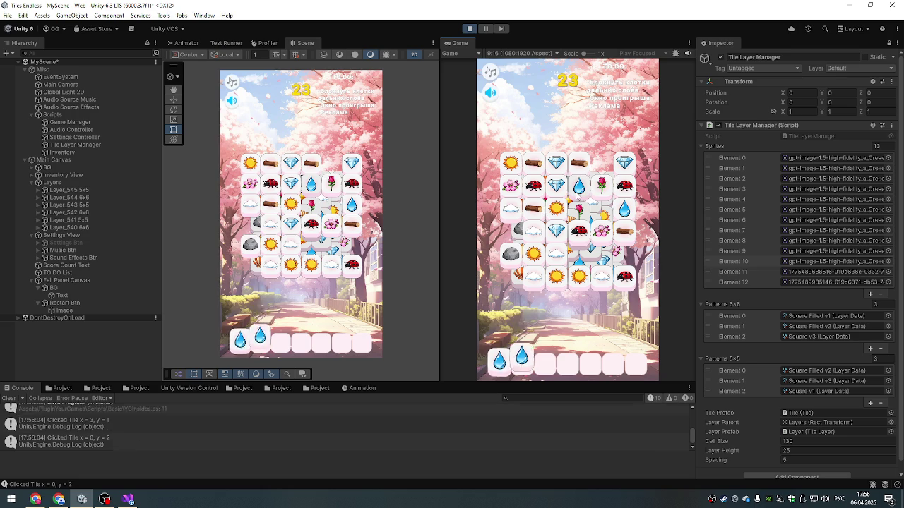
pyautogui.click(556, 163)
pyautogui.click(533, 207)
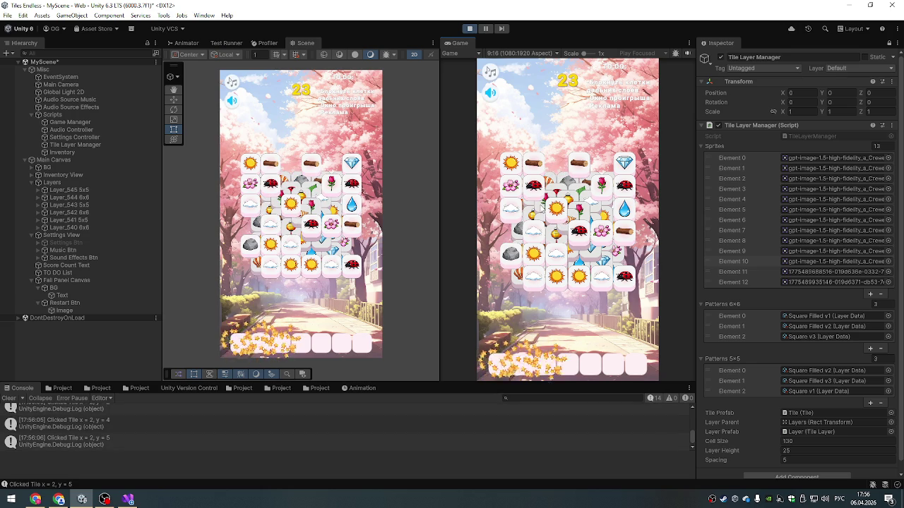
pyautogui.click(534, 185)
pyautogui.click(519, 230)
pyautogui.click(520, 244)
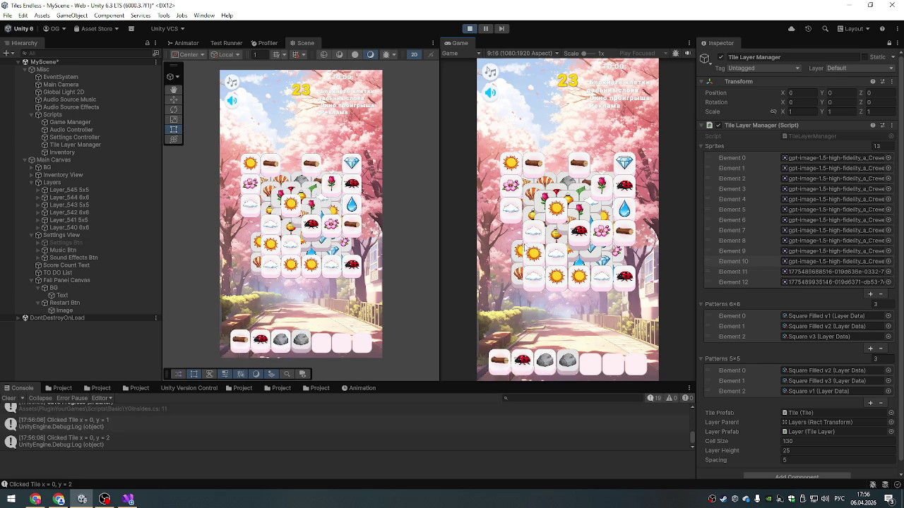
pyautogui.click(534, 252)
pyautogui.click(523, 254)
pyautogui.click(578, 282)
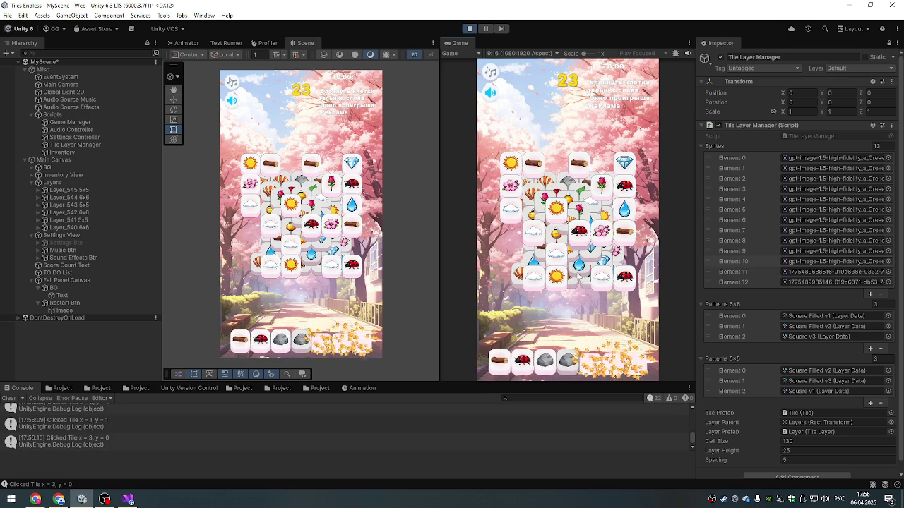
pyautogui.click(471, 29)
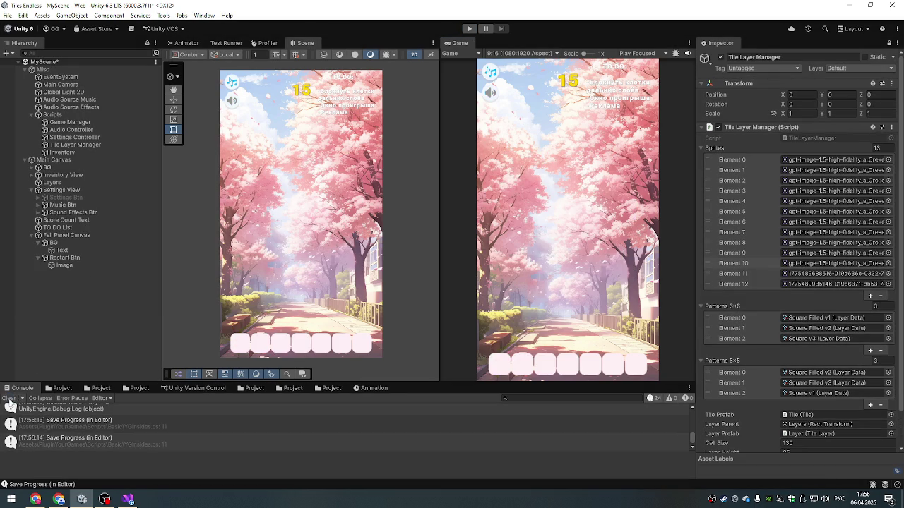
pyautogui.click(9, 400)
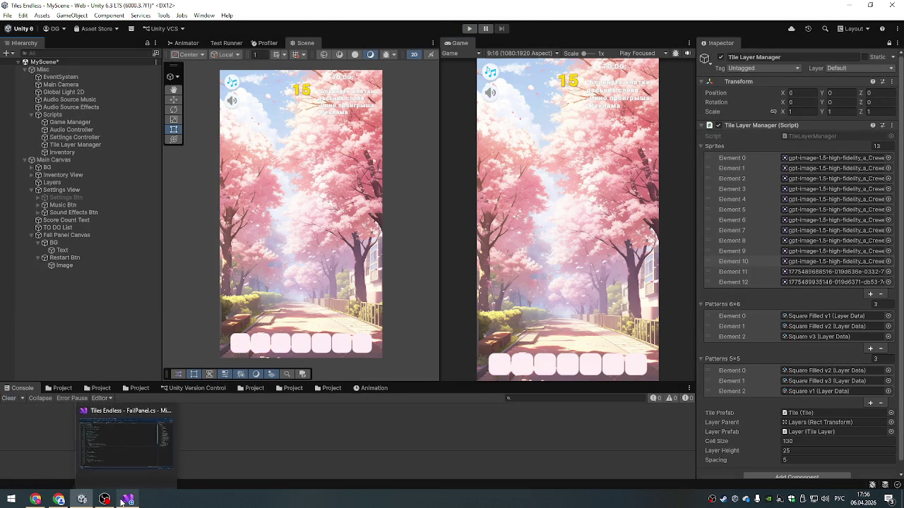
# - Reopen the closed YouTube live-stream tab with Ctrl+Shift+T and mute the stream
pyautogui.click(60, 500)
pyautogui.click(35, 500)
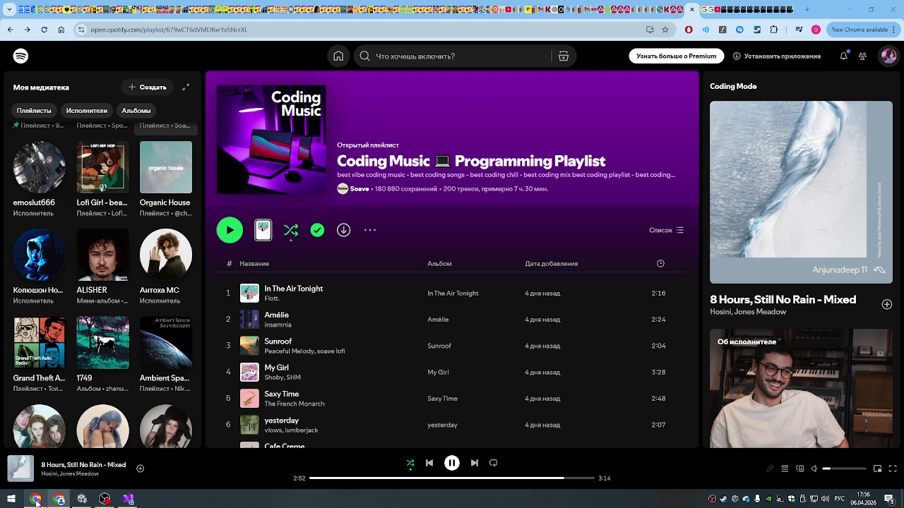
pyautogui.click(60, 500)
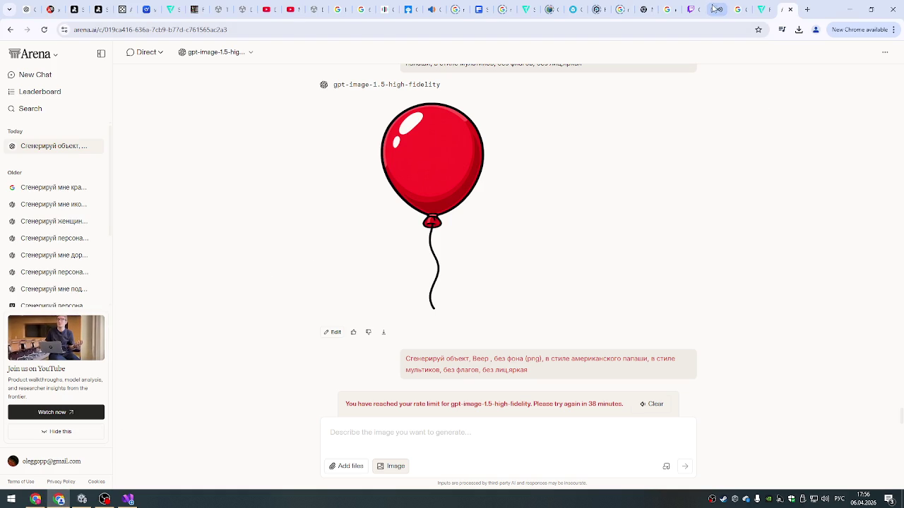
pyautogui.click(717, 9)
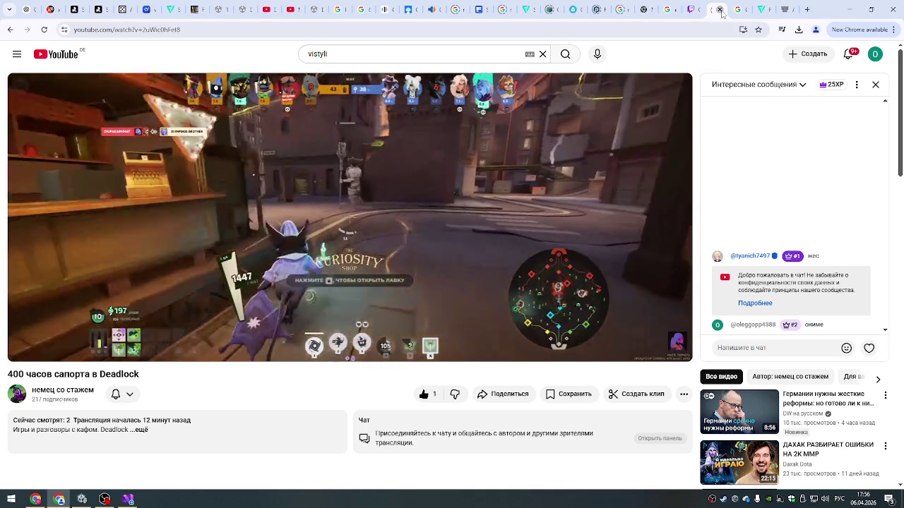
pyautogui.click(721, 9)
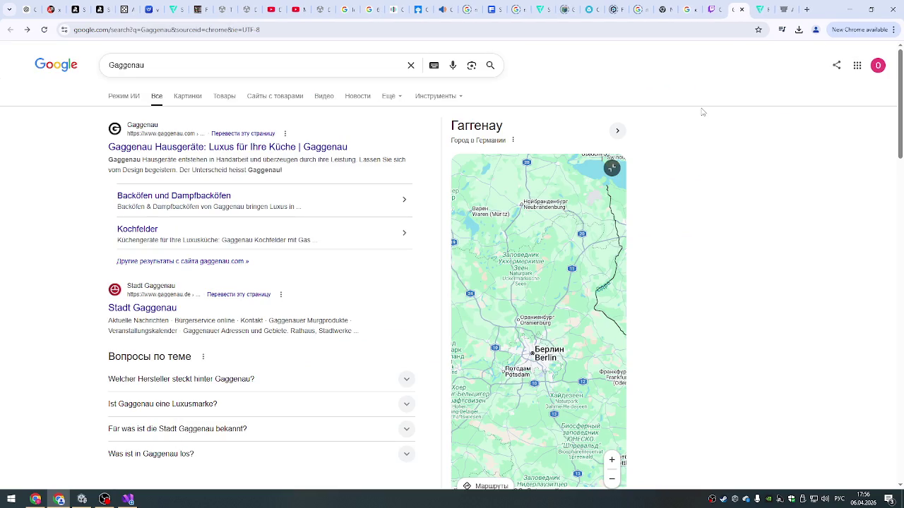
pyautogui.hotkey('ctrl', 'shift', 't')
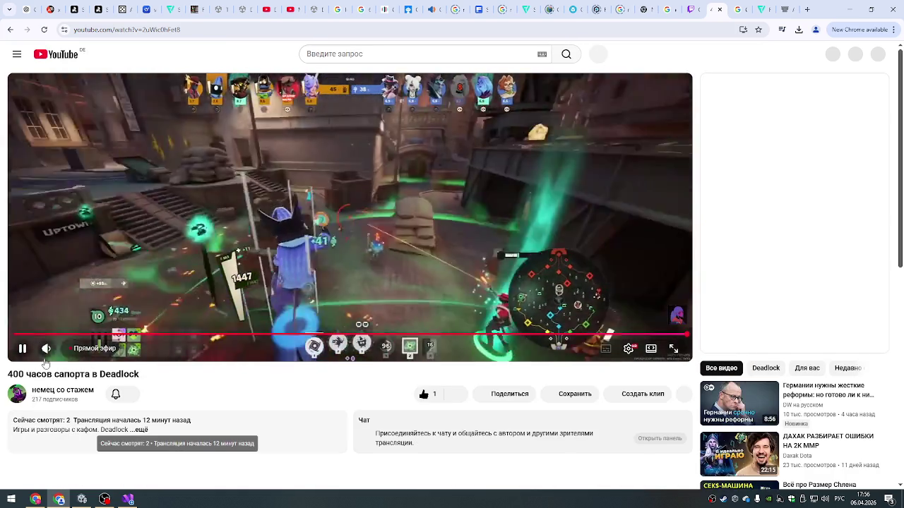
pyautogui.click(46, 349)
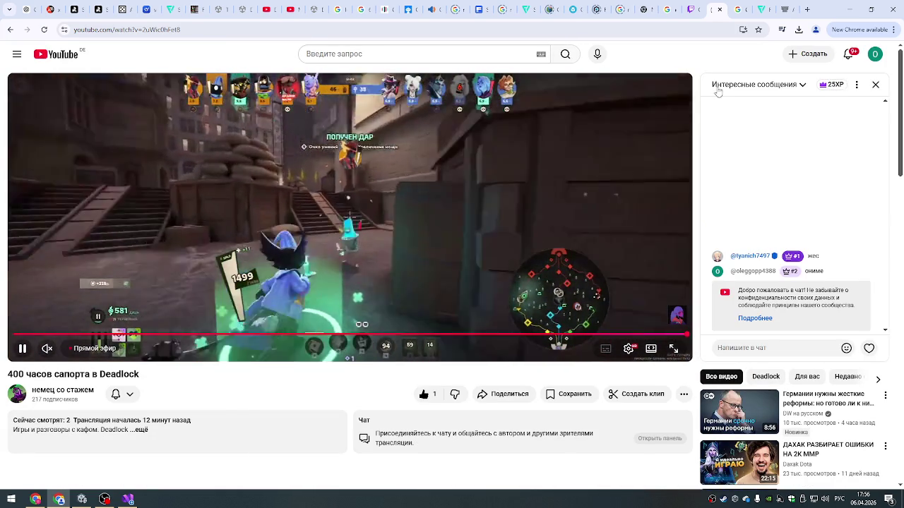
# - Close the Gaggenau search tab and bring the Unity editor back to the front
pyautogui.click(749, 18)
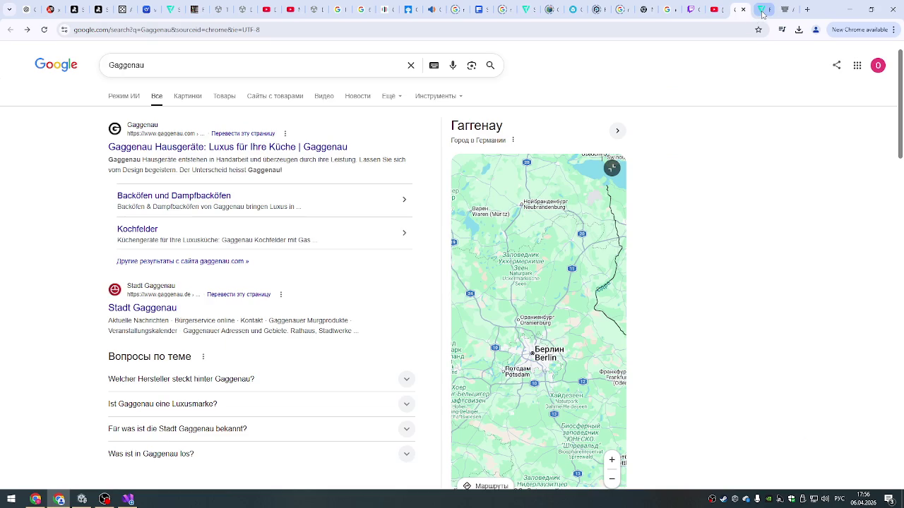
pyautogui.click(743, 10)
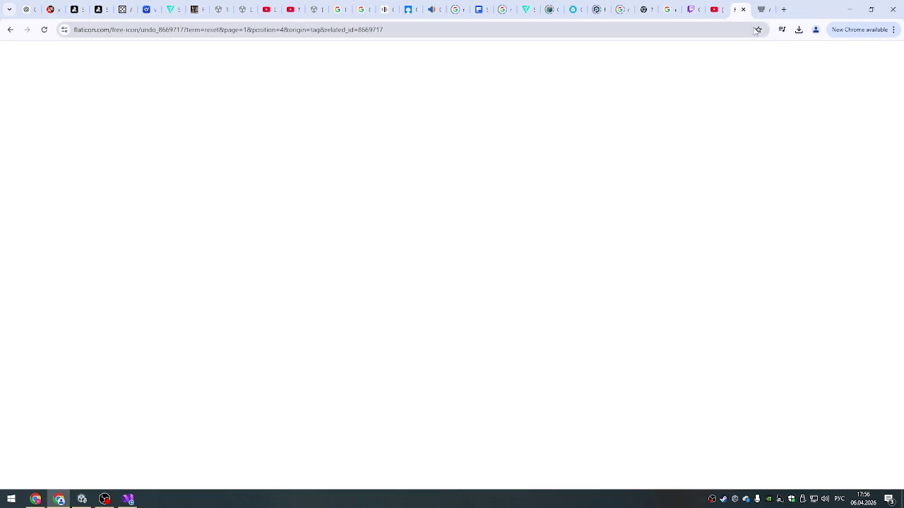
pyautogui.click(763, 9)
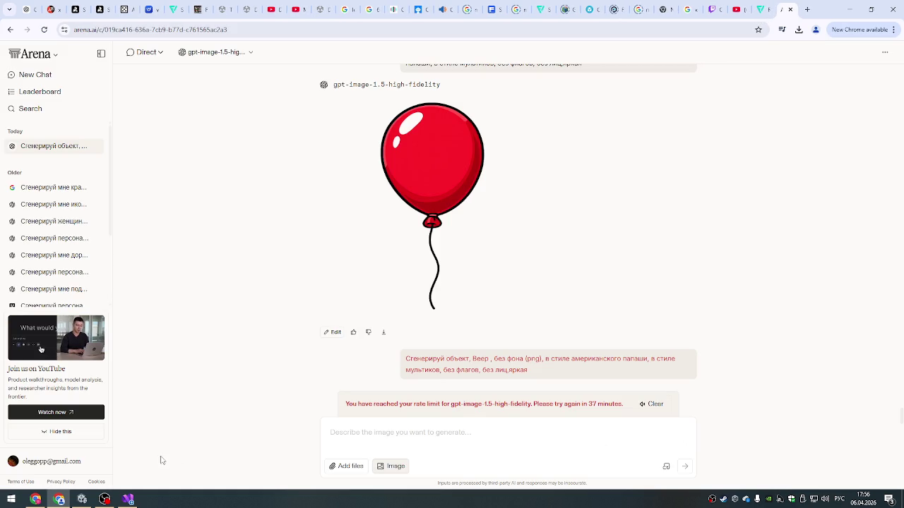
pyautogui.click(82, 500)
pyautogui.moveTo(104, 500)
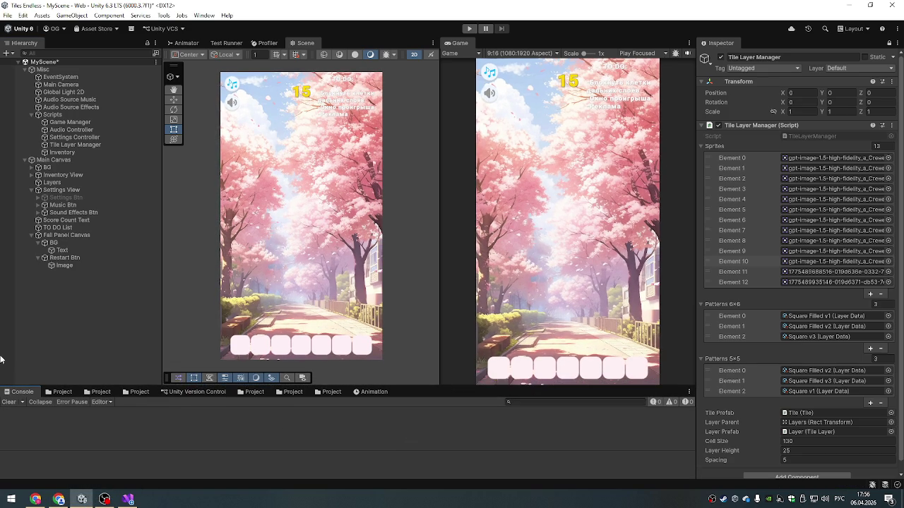
# - Glance at FailPanel.cs in Visual Studio, start Play mode in Unity, then bring OBS forward
pyautogui.click(130, 499)
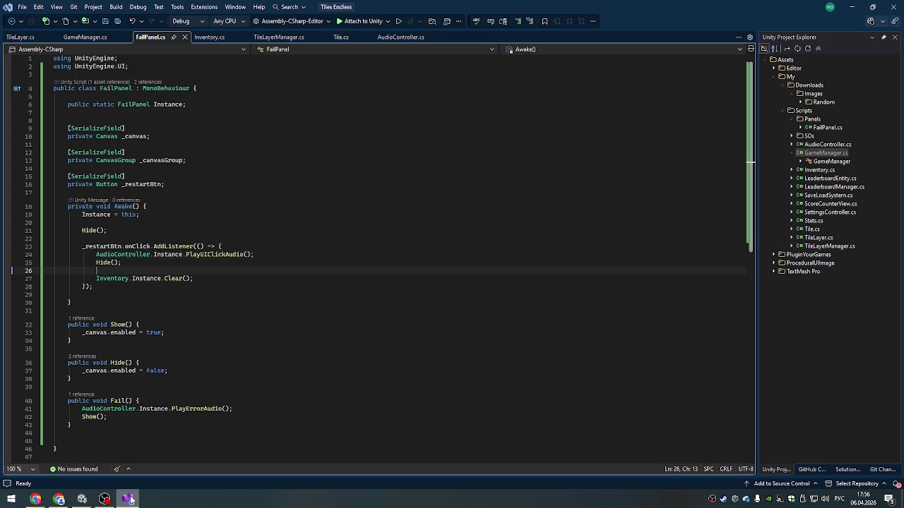
pyautogui.click(129, 499)
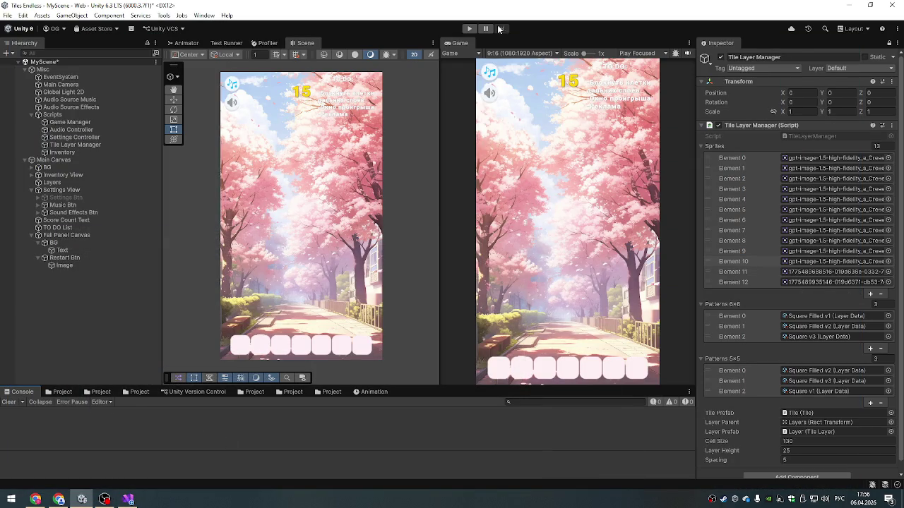
pyautogui.click(469, 29)
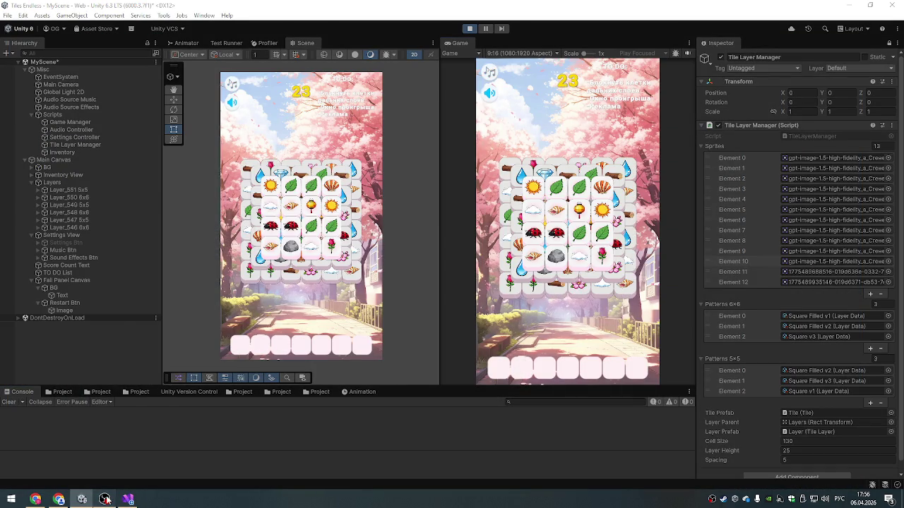
pyautogui.click(104, 499)
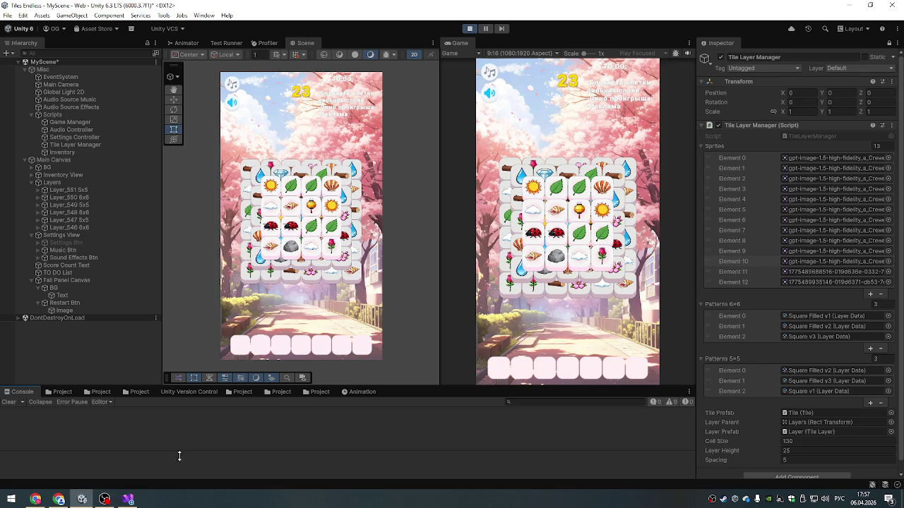
# - Minimize OBS Studio and bring the Visual Studio window with FailPanel.cs to the front
pyautogui.click(104, 500)
pyautogui.moveTo(129, 499)
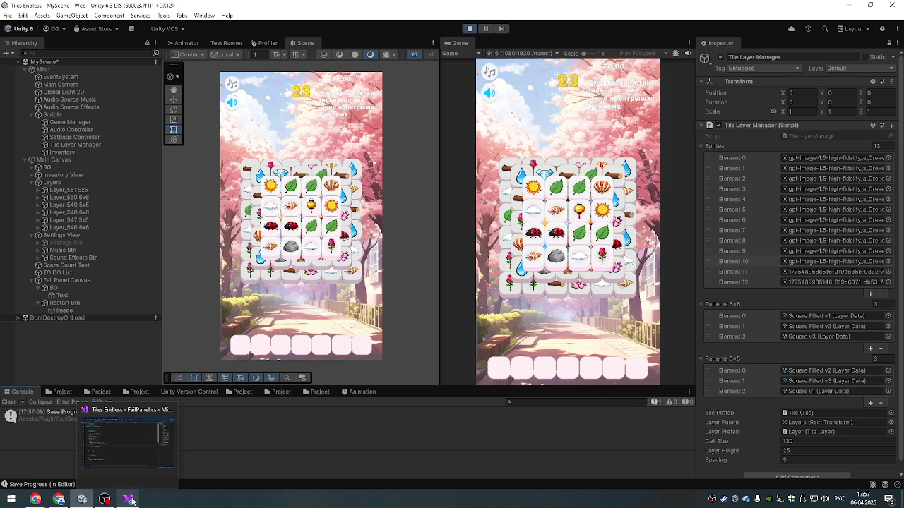
pyautogui.click(130, 499)
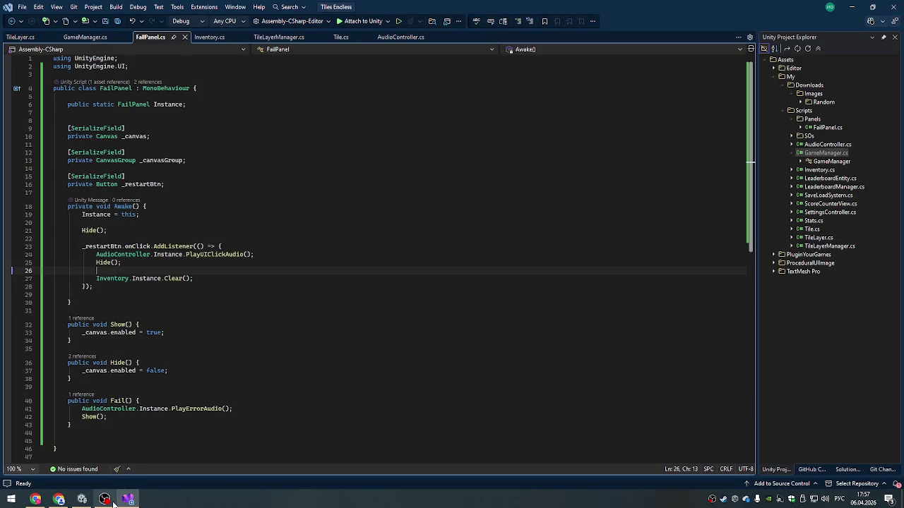
# - Glance at OBS, review TileLayer.cs and GameManager.cs, return to FailPanel.cs, then switch to Unity
pyautogui.click(106, 499)
pyautogui.click(106, 499)
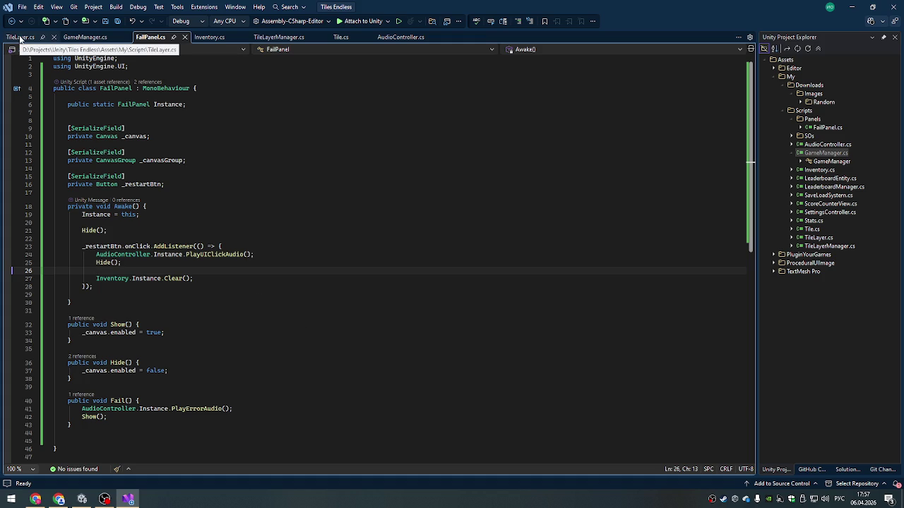
pyautogui.click(20, 38)
pyautogui.click(80, 39)
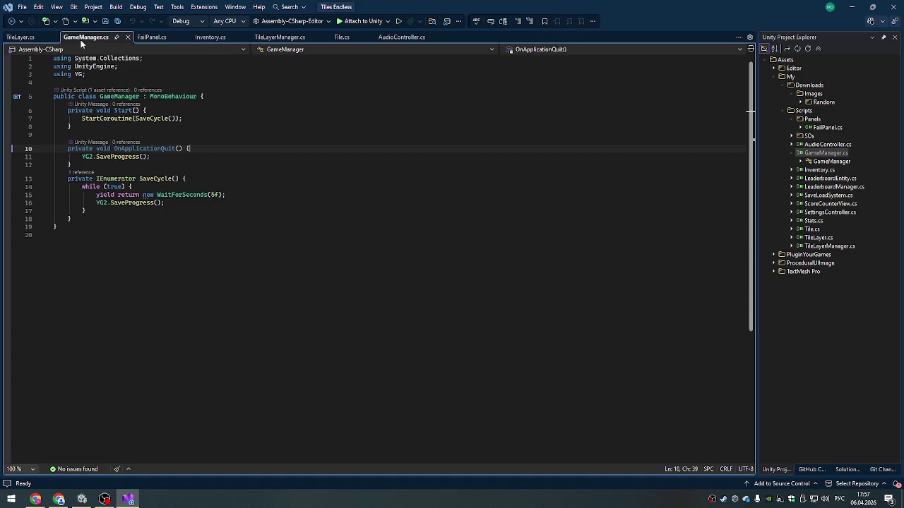
pyautogui.click(150, 38)
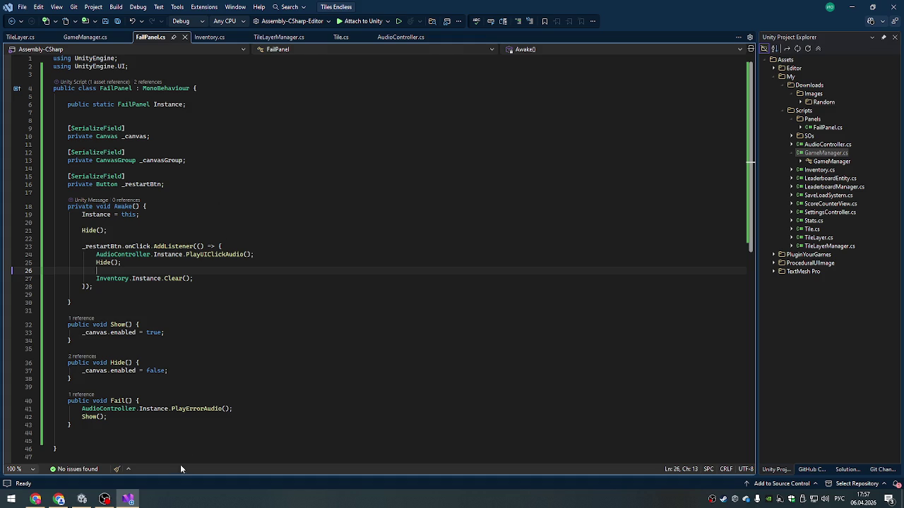
pyautogui.hotkey('alt', 'Tab')
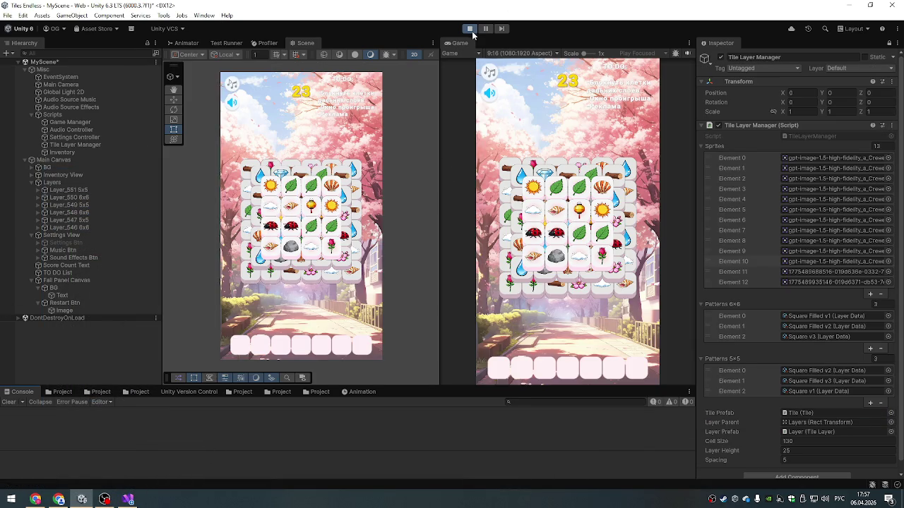
# - Fill the tray with ladybug, shell, lantern and leaf tiles to trigger a loss
pyautogui.click(533, 234)
pyautogui.click(557, 233)
pyautogui.click(557, 211)
pyautogui.click(579, 211)
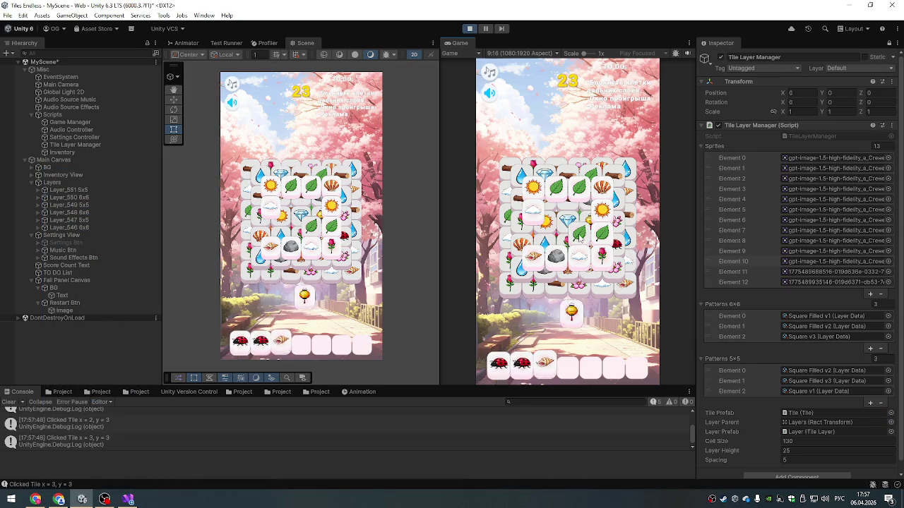
pyautogui.click(579, 234)
pyautogui.click(579, 256)
pyautogui.click(556, 255)
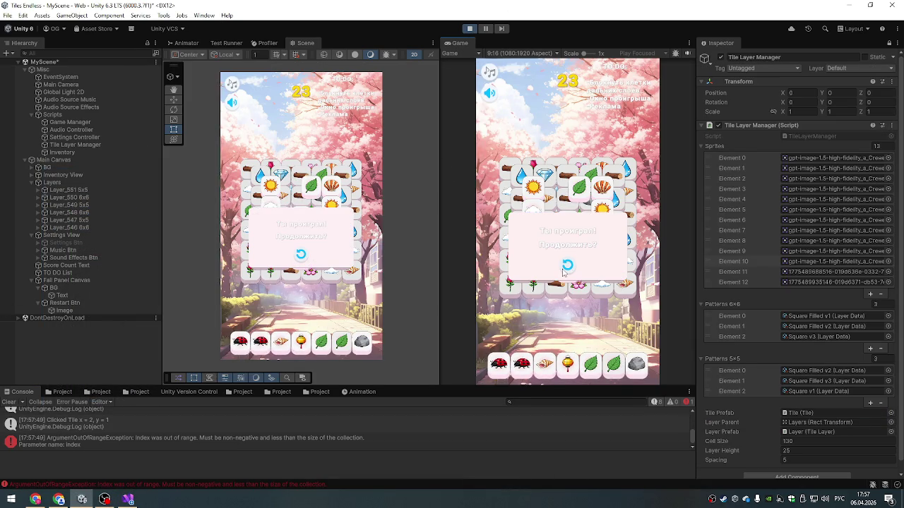
# - Try the lose panel's restart button, then exit Play mode and clear the console
pyautogui.click(561, 273)
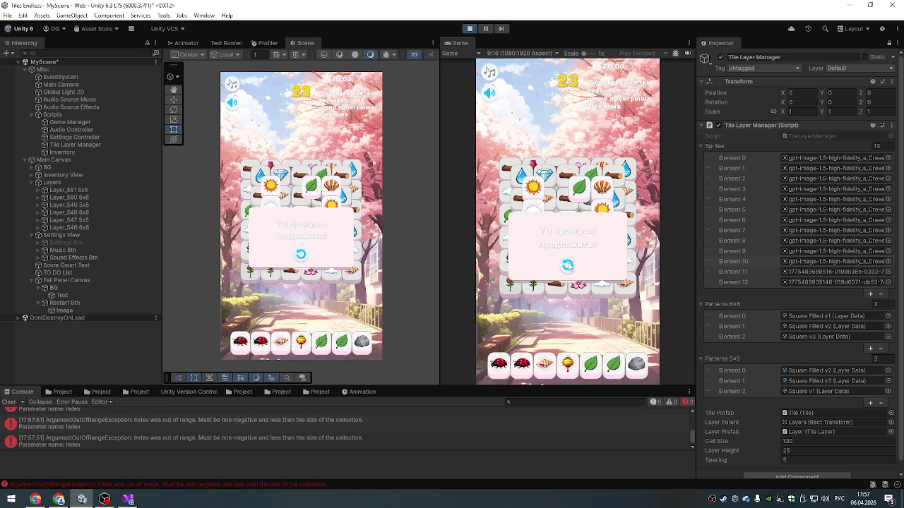
pyautogui.click(559, 272)
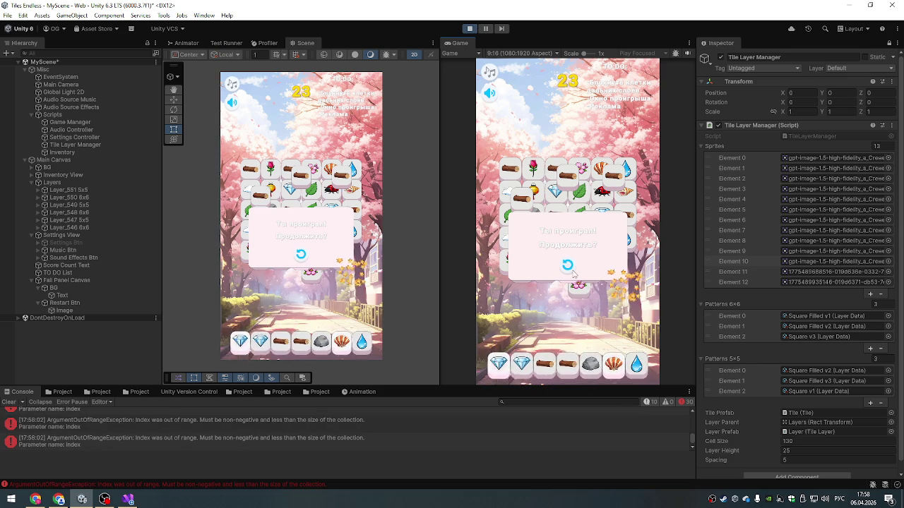
pyautogui.click(567, 265)
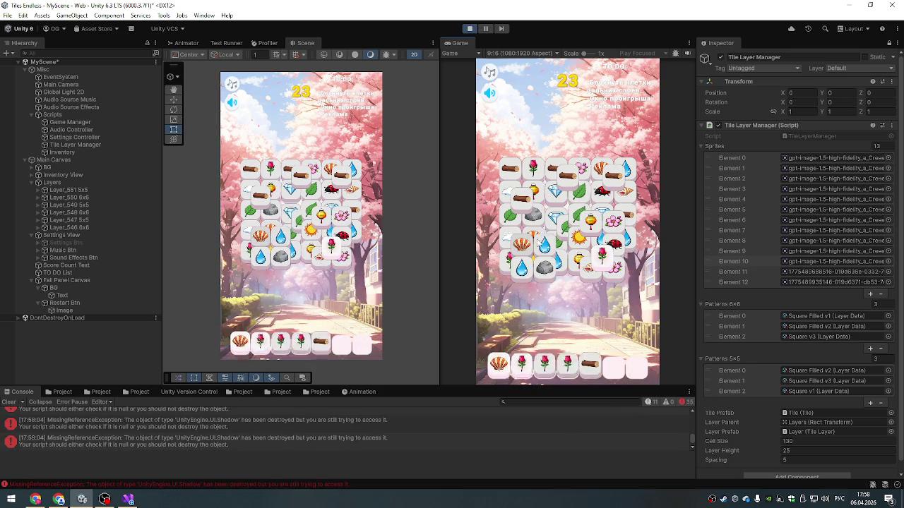
pyautogui.hotkey('ctrl', 'p')
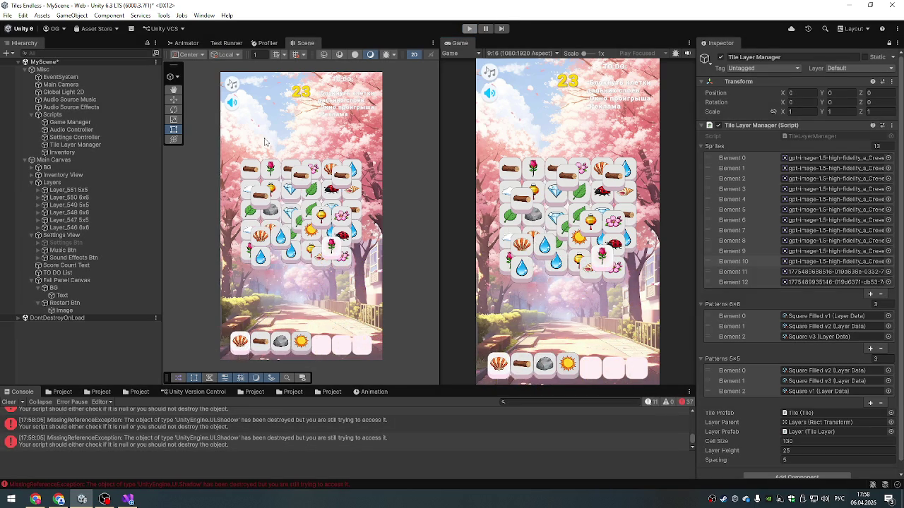
pyautogui.click(9, 402)
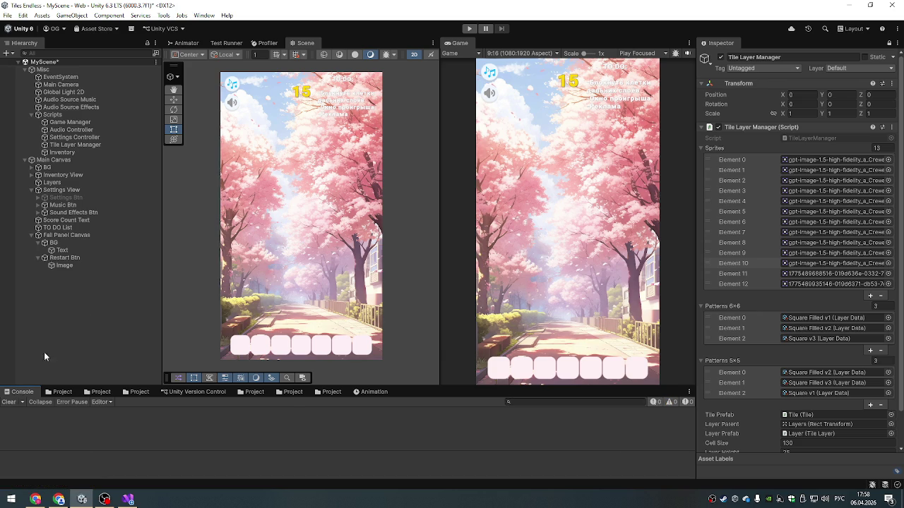
# - Select and frame Fail Panel Canvas in the Hierarchy and show its Inspector properties
pyautogui.click(61, 190)
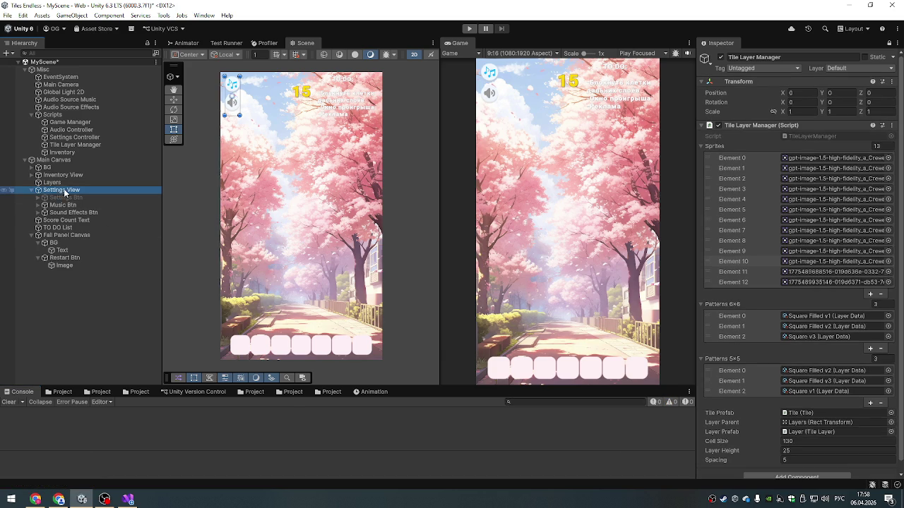
pyautogui.click(63, 235)
pyautogui.doubleClick(62, 237)
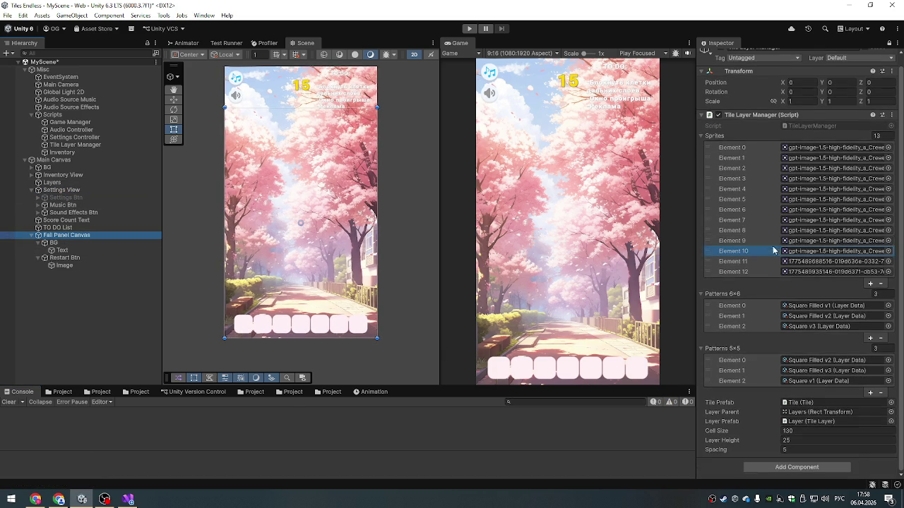
pyautogui.click(888, 43)
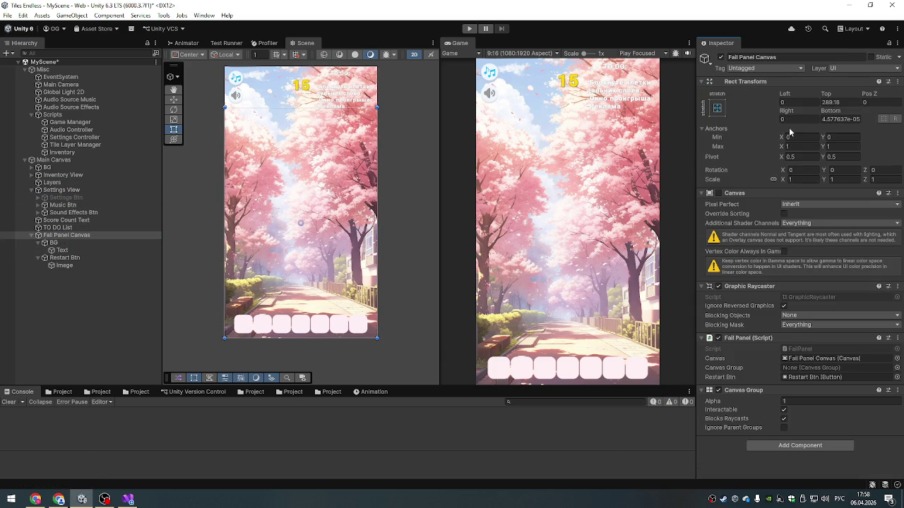
# - Toggle the Canvas component on and off to preview the fail panel, then start Play mode
pyautogui.click(718, 193)
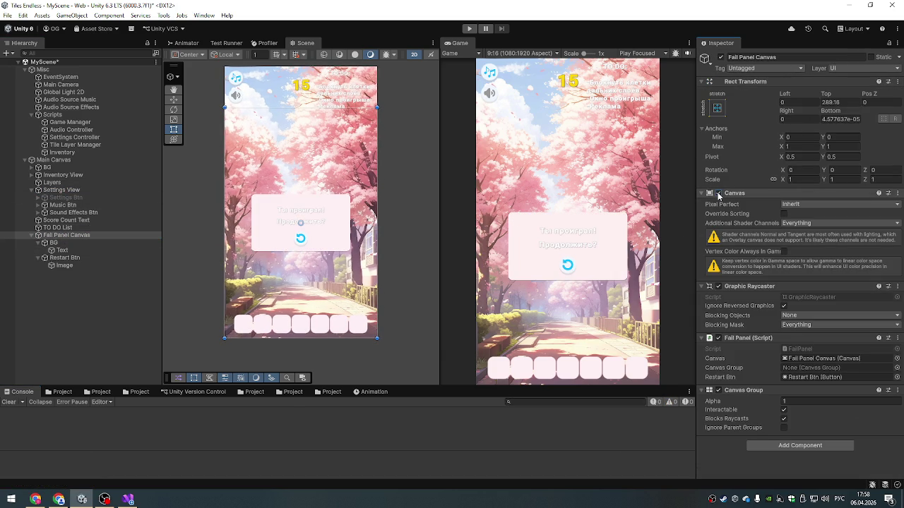
pyautogui.click(718, 193)
pyautogui.click(718, 193)
pyautogui.click(718, 193)
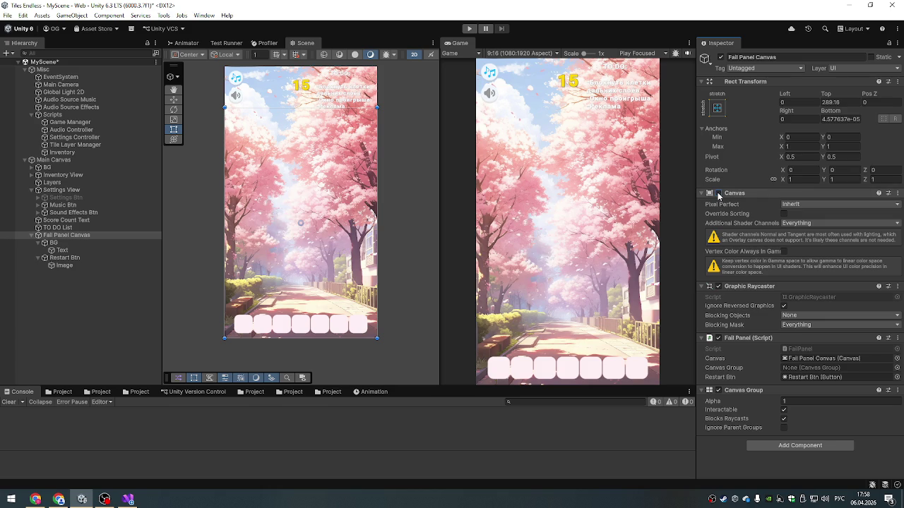
pyautogui.hotkey('ctrl', 'p')
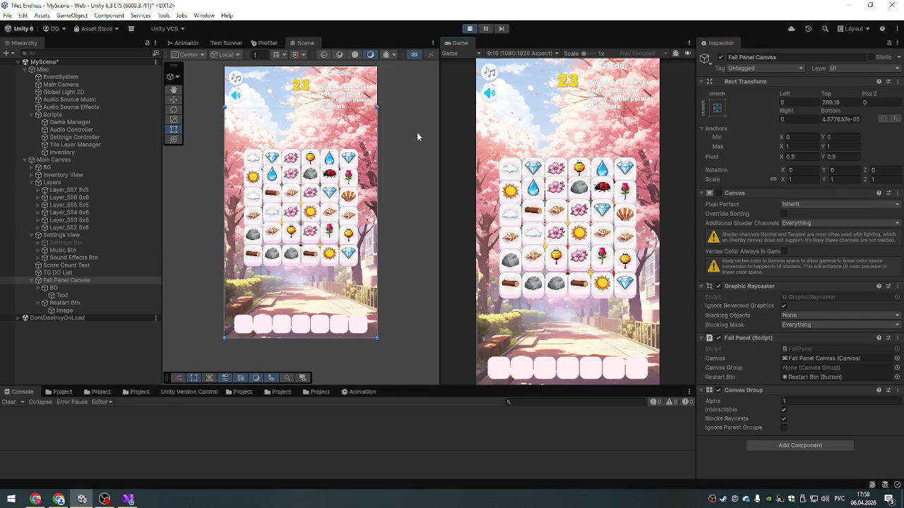
# - Fill the tray with rock, log, sun, diamond, shell and flower tiles to show the fail panel
pyautogui.click(533, 284)
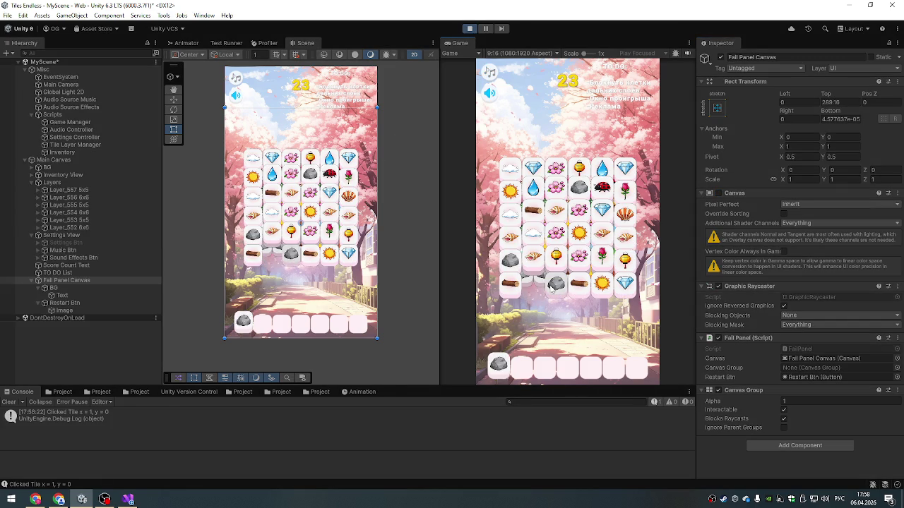
pyautogui.click(555, 284)
pyautogui.click(579, 284)
pyautogui.click(579, 234)
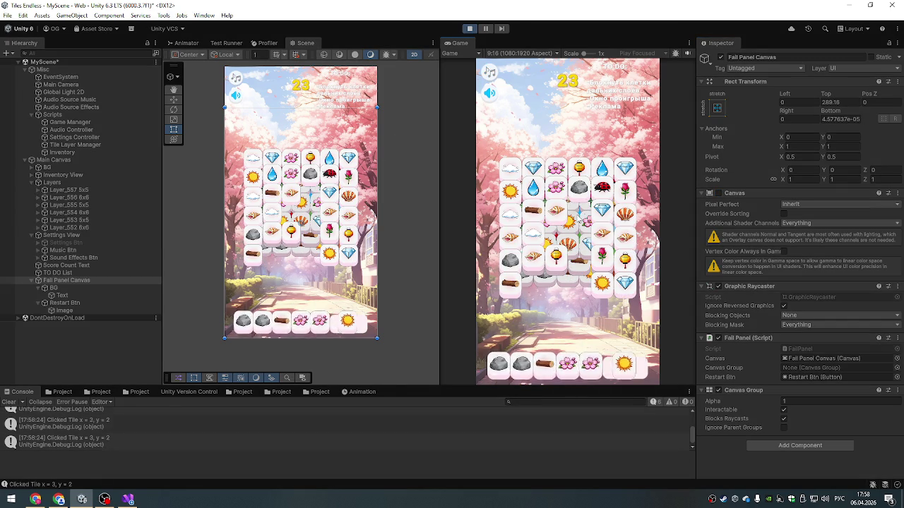
pyautogui.click(602, 211)
pyautogui.click(602, 234)
pyautogui.click(601, 257)
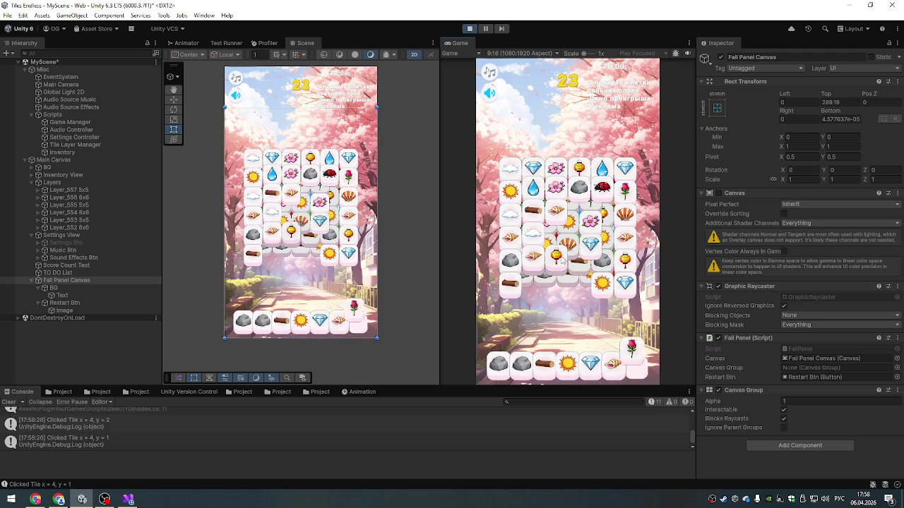
# - Check that tiles under the fail panel can't be clicked, then restart from the panel
pyautogui.click(584, 195)
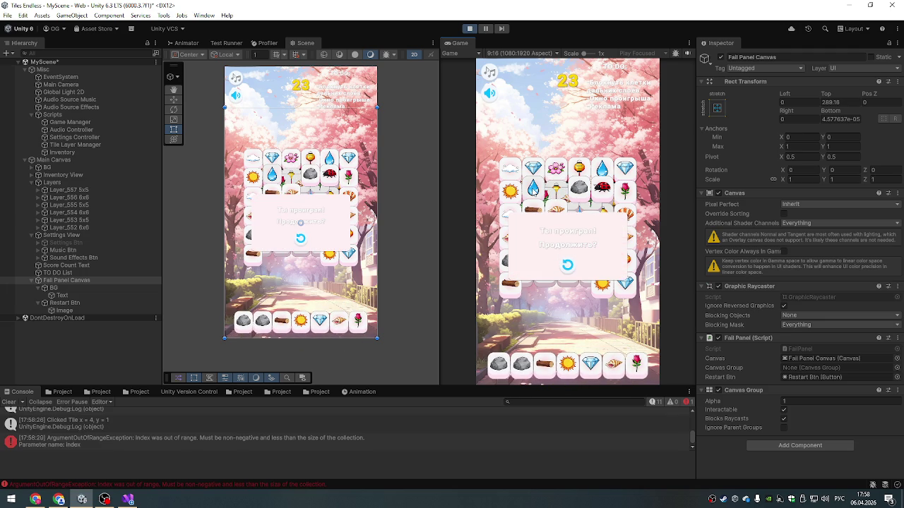
pyautogui.click(533, 188)
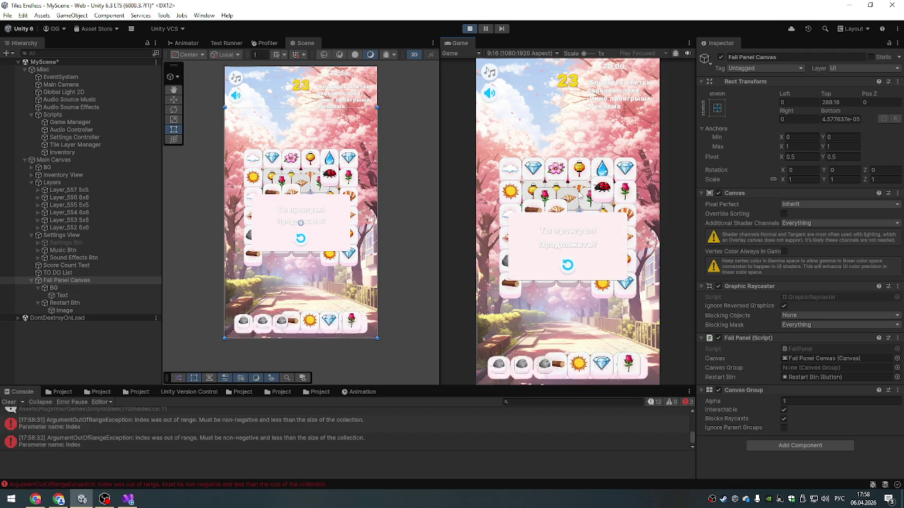
pyautogui.click(567, 266)
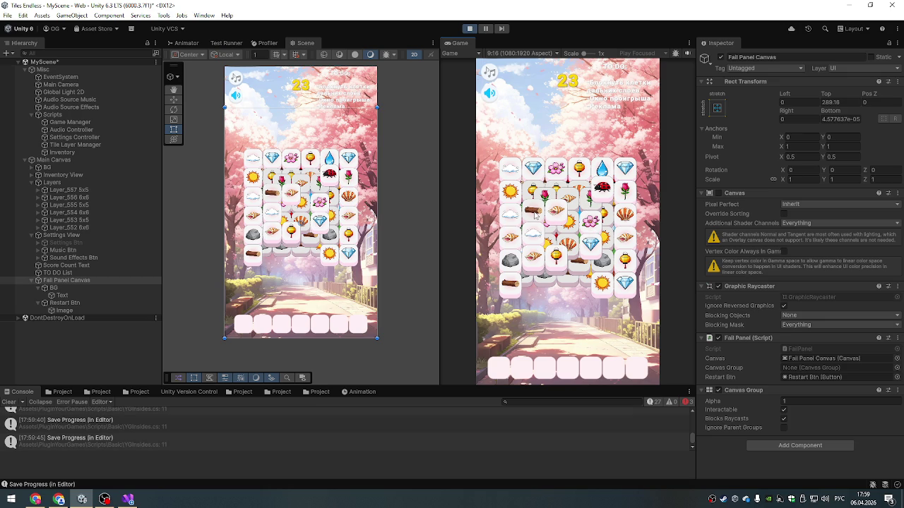
# - Match three cloud tiles in the Game view
pyautogui.click(510, 216)
pyautogui.click(534, 236)
pyautogui.click(510, 169)
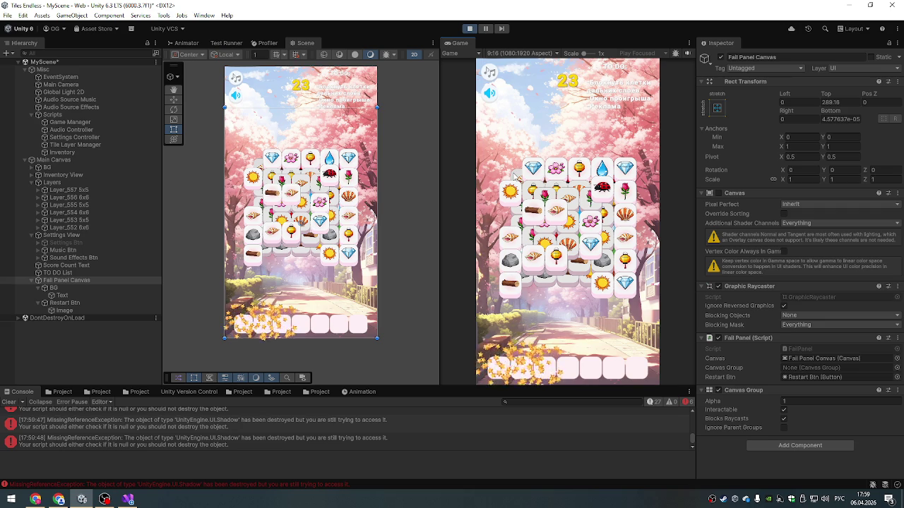
# - Stop the game, clear the console, and switch to GameManager.cs in Visual Studio
pyautogui.click(469, 29)
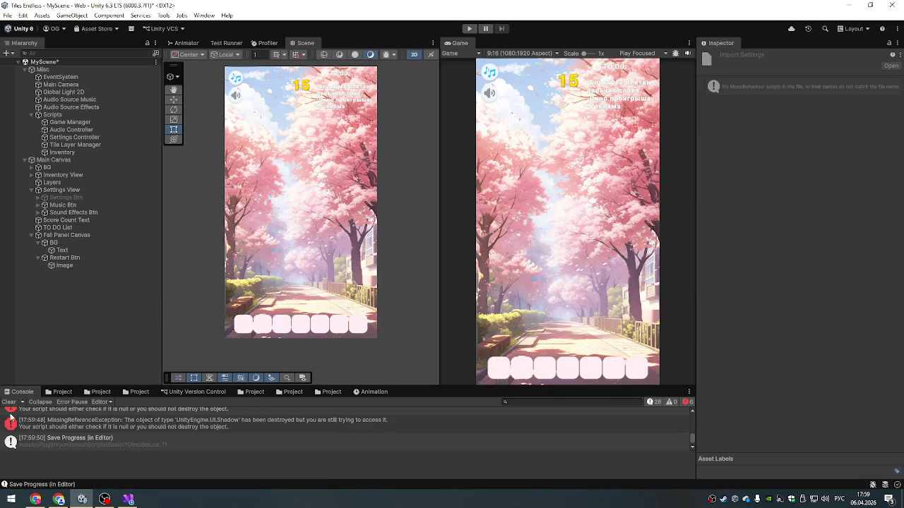
pyautogui.click(10, 402)
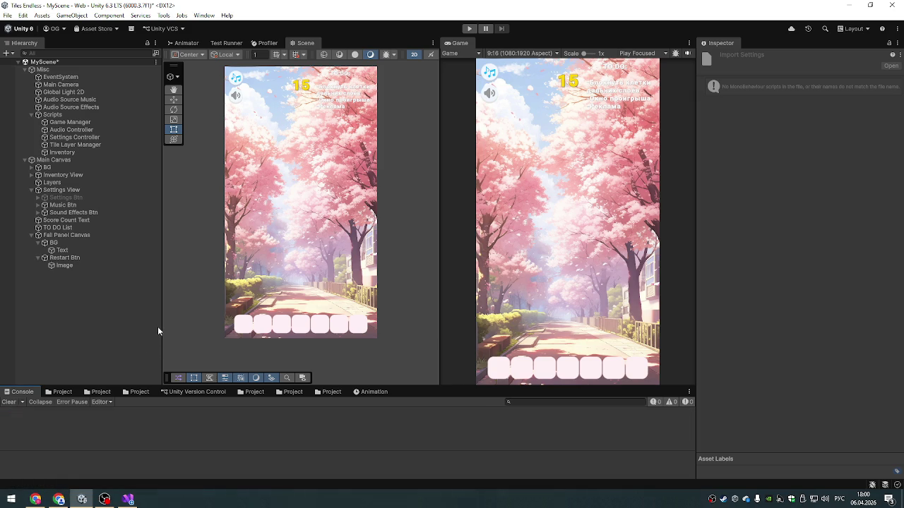
pyautogui.hotkey('alt', 'Tab')
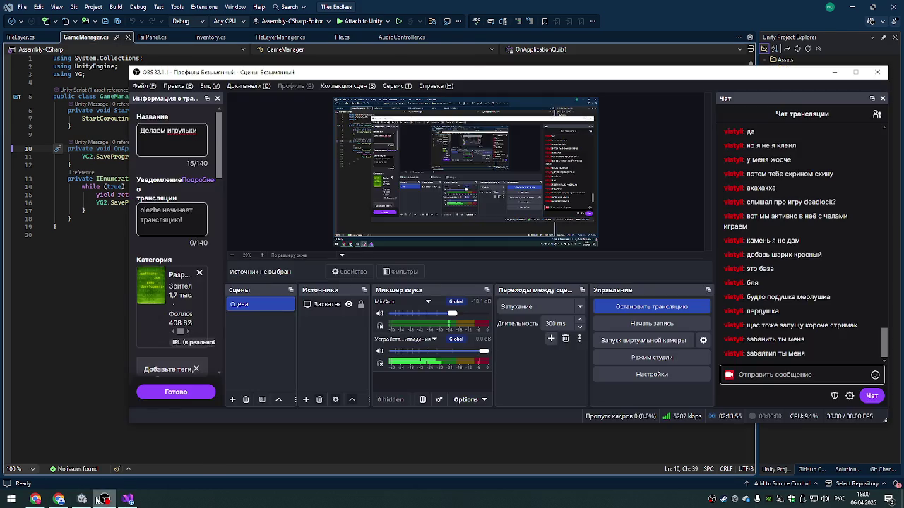
# - Switch among Unity, GameManager.cs and OBS on the taskbar, ending in the browser
pyautogui.click(83, 499)
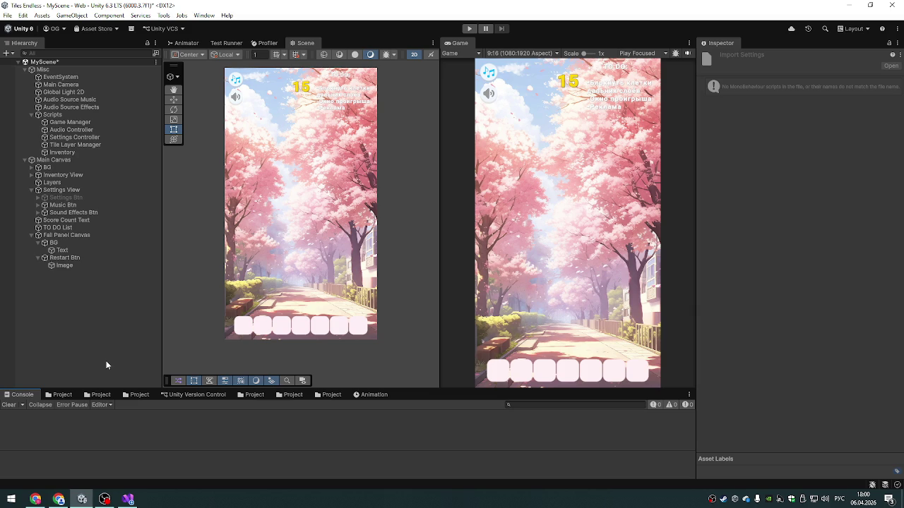
pyautogui.click(129, 500)
pyautogui.click(82, 500)
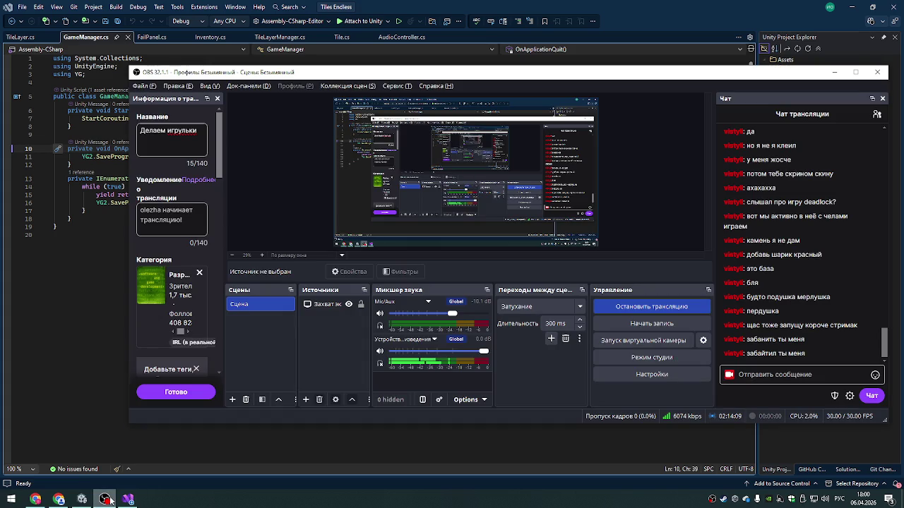
pyautogui.click(84, 500)
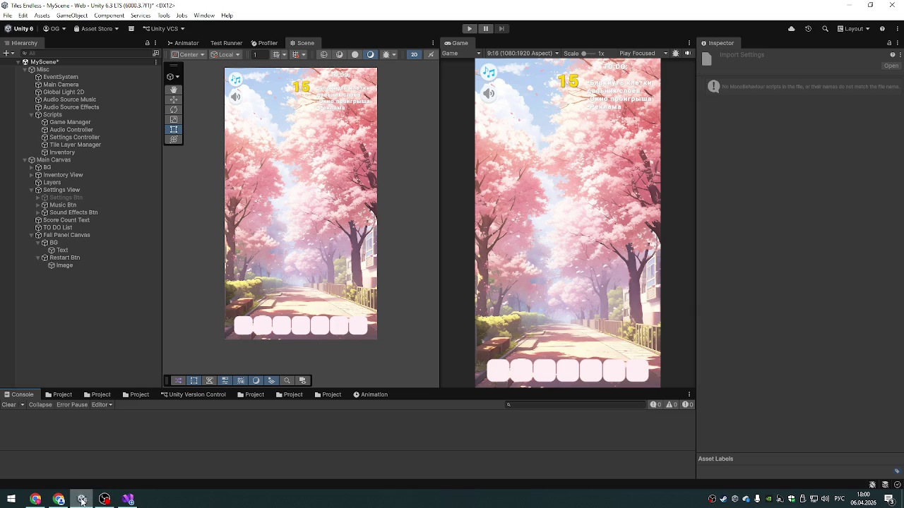
pyautogui.click(61, 501)
# - Look over the Arena chat and YouTube live stream tabs in Chrome, then return to Unity
pyautogui.click(55, 502)
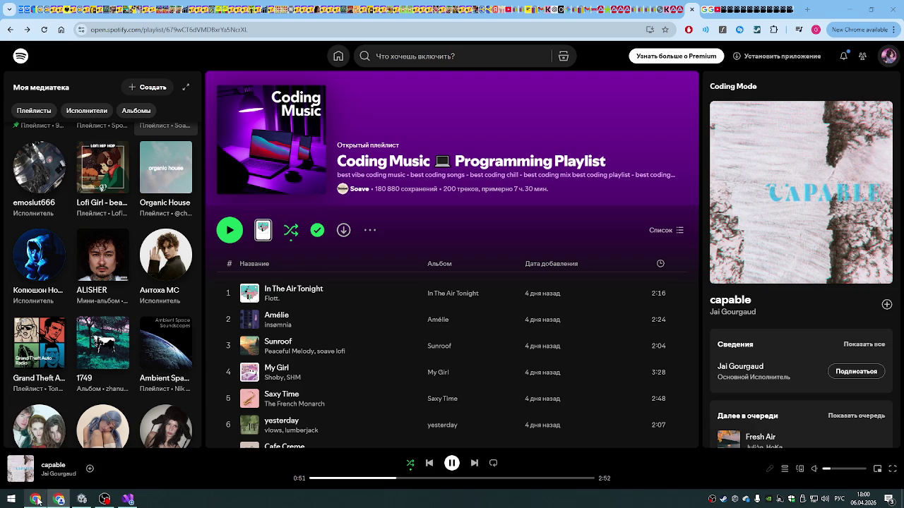
pyautogui.click(55, 501)
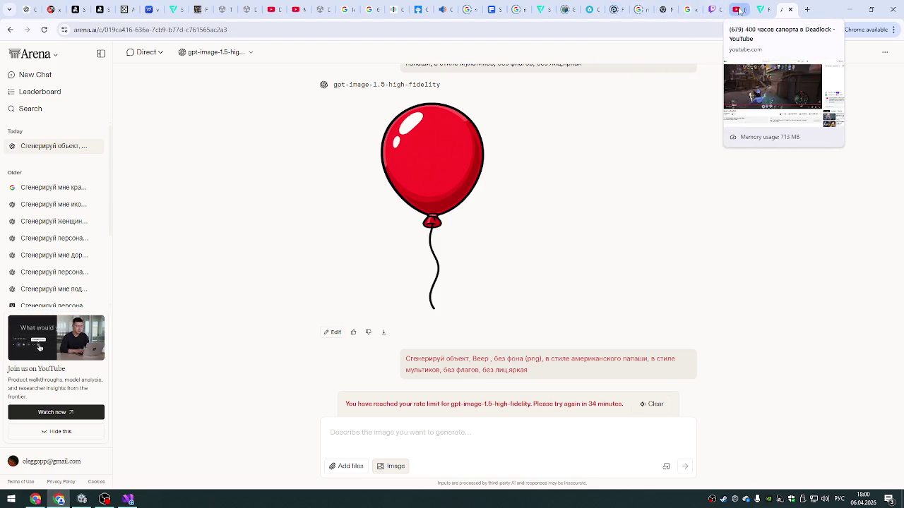
pyautogui.click(736, 9)
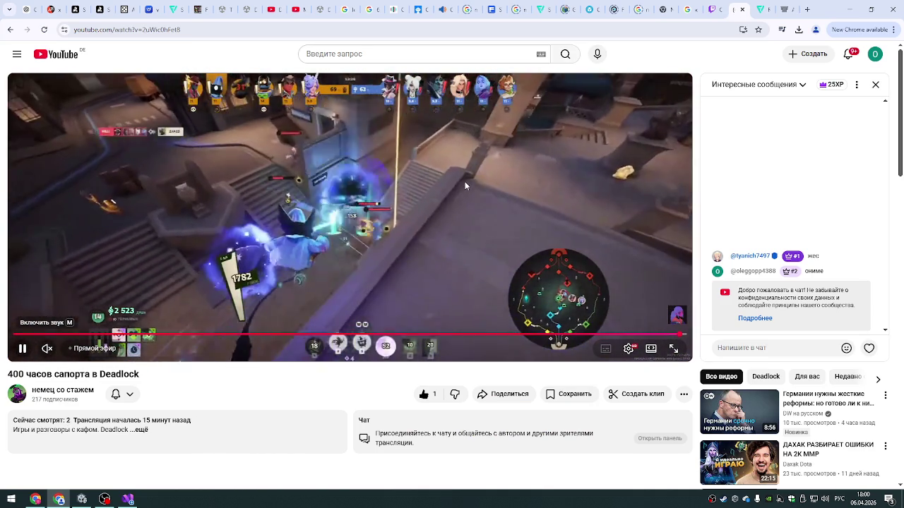
pyautogui.scroll(-2, 464, 182)
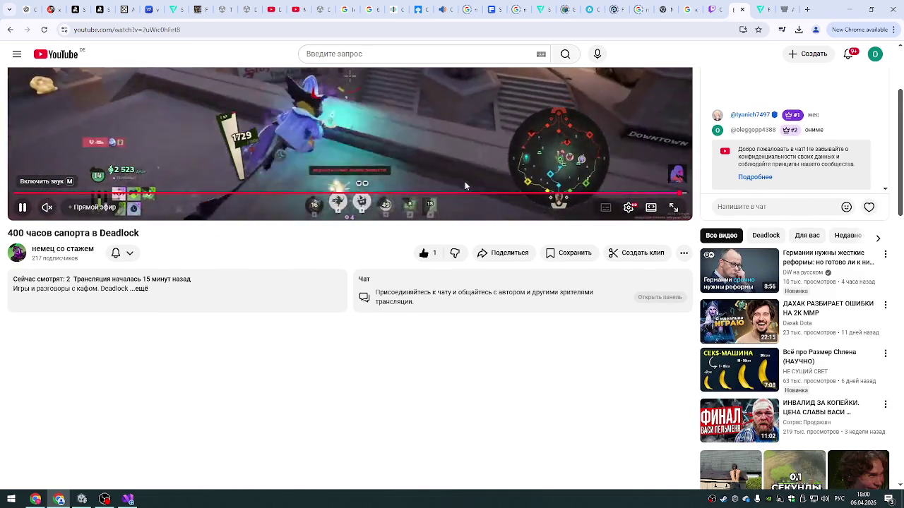
pyautogui.scroll(2, 465, 186)
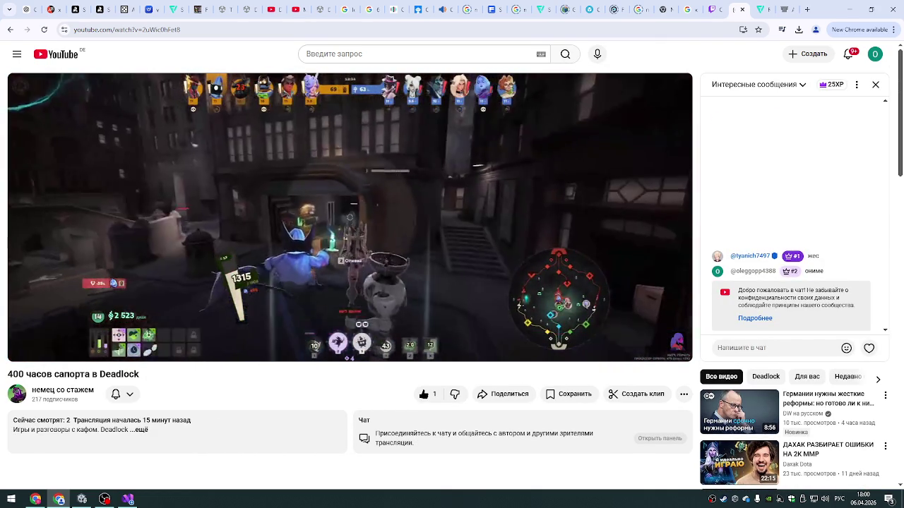
pyautogui.moveTo(464, 186)
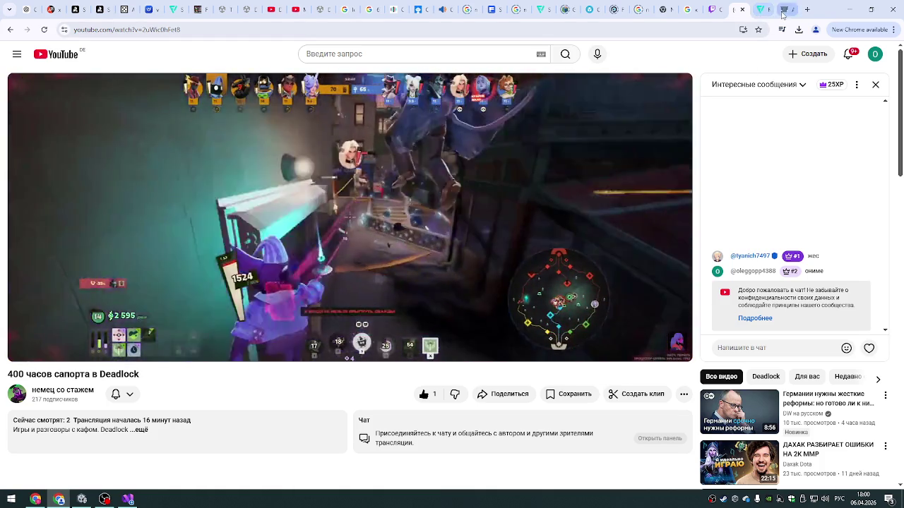
pyautogui.click(762, 10)
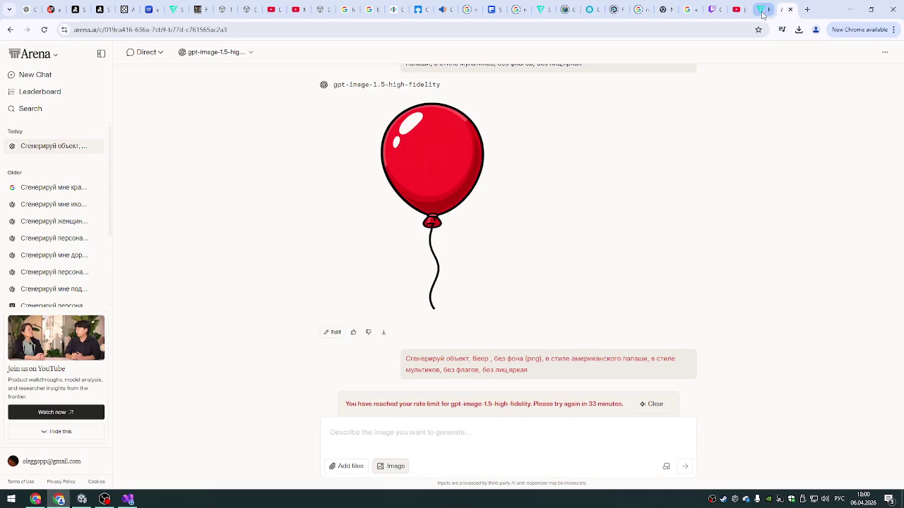
pyautogui.click(82, 499)
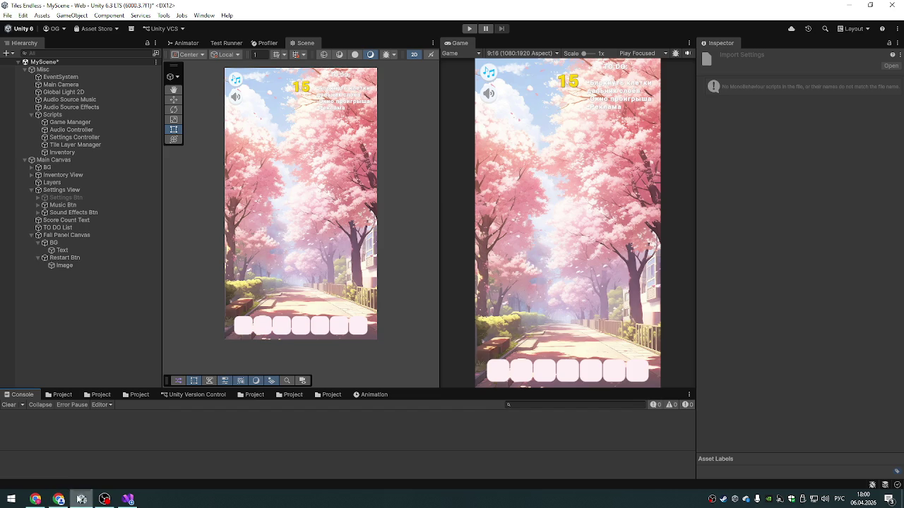
pyautogui.click(106, 499)
pyautogui.click(108, 500)
pyautogui.click(128, 500)
pyautogui.click(105, 499)
pyautogui.click(82, 499)
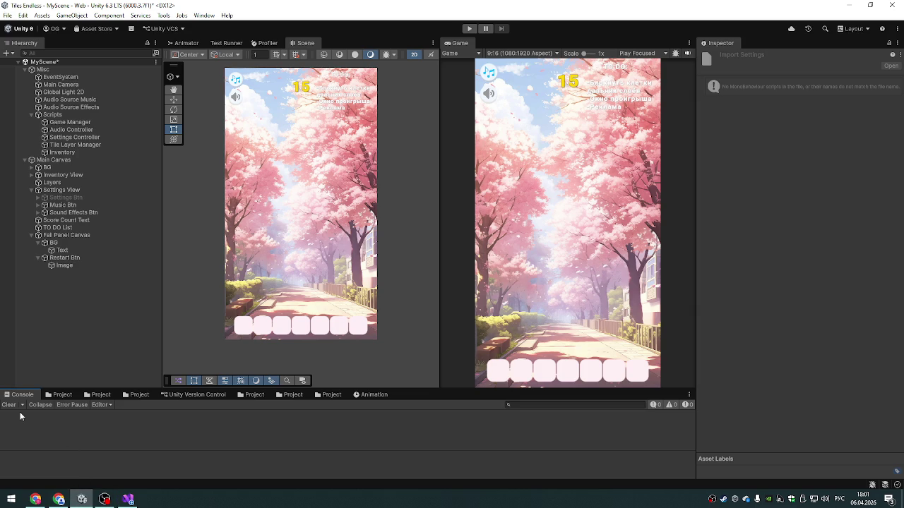